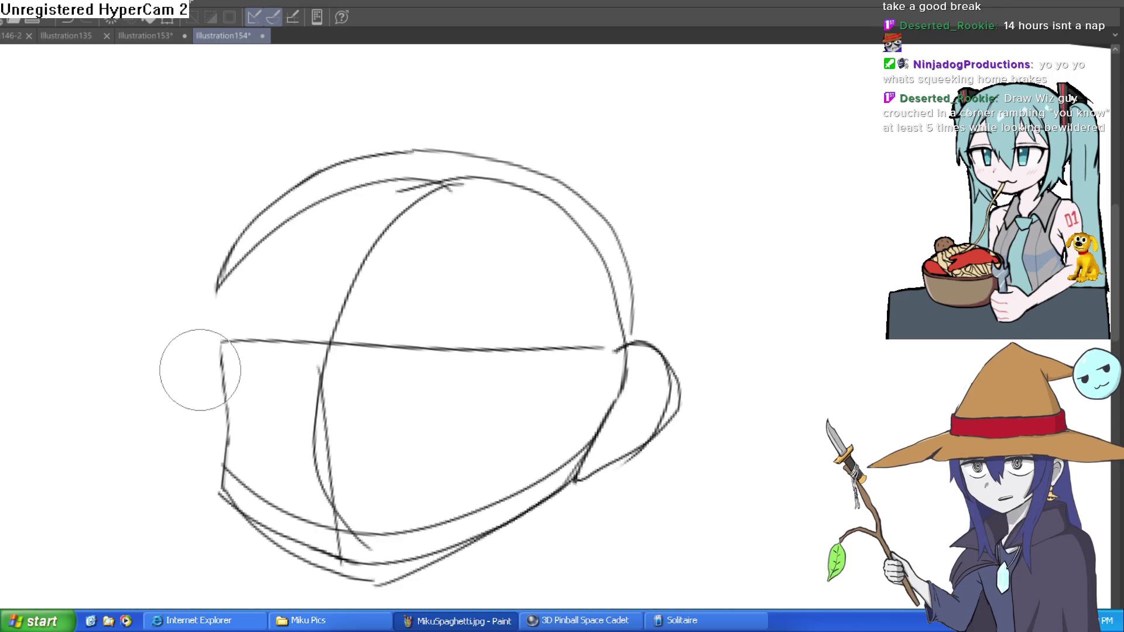
Draw the left ear and redraw the left head outline up to the top
scroll(731, 322, up, 2)
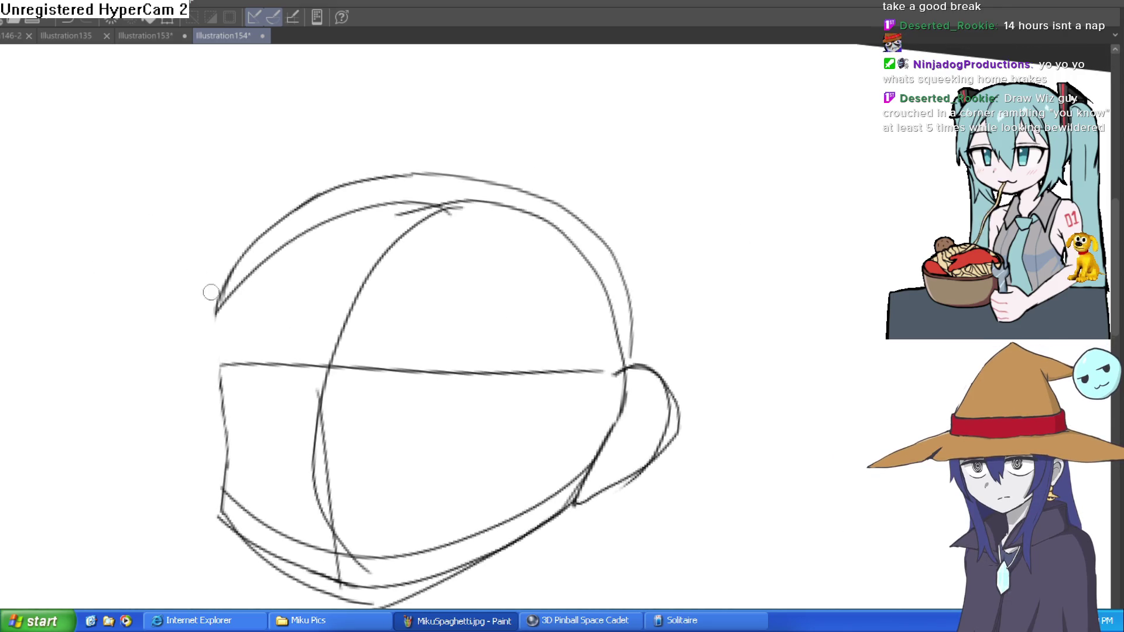
mouse_move(205, 353)
mouse_down()
mouse_move(178, 422)
mouse_move(220, 486)
mouse_move(226, 284)
mouse_up()
key(ctrl+z)
mouse_move(212, 364)
mouse_down()
mouse_move(227, 287)
mouse_move(275, 231)
mouse_move(330, 191)
mouse_move(375, 185)
mouse_up()
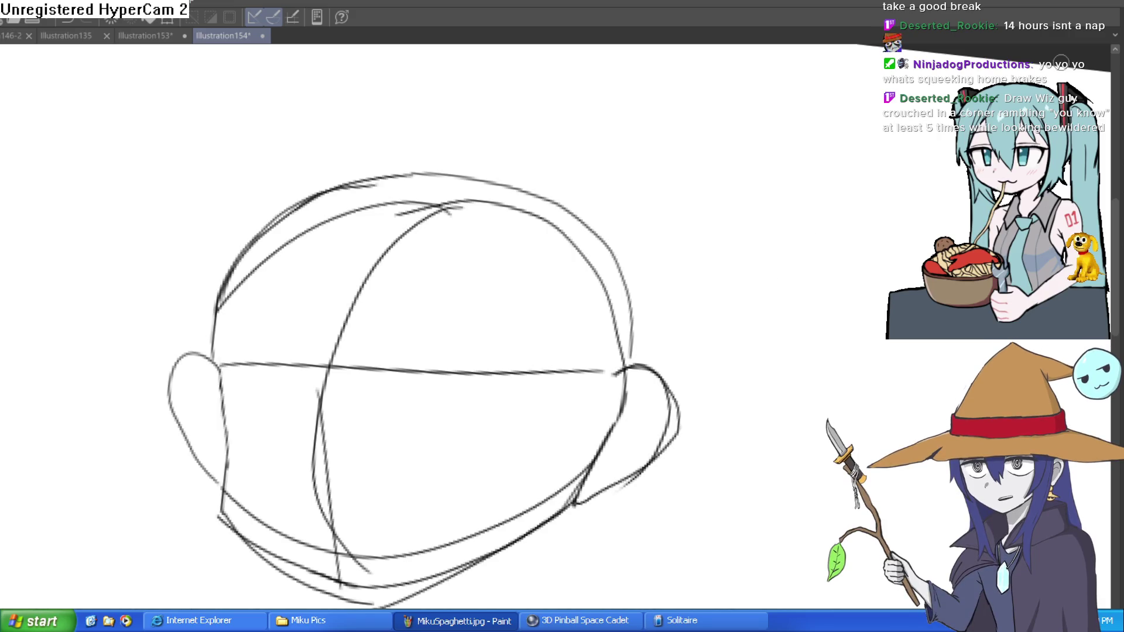
Sketch two neck lines below the jaw, then start a new blank illustration
drag(693, 406, 728, 213)
drag(578, 337, 574, 426)
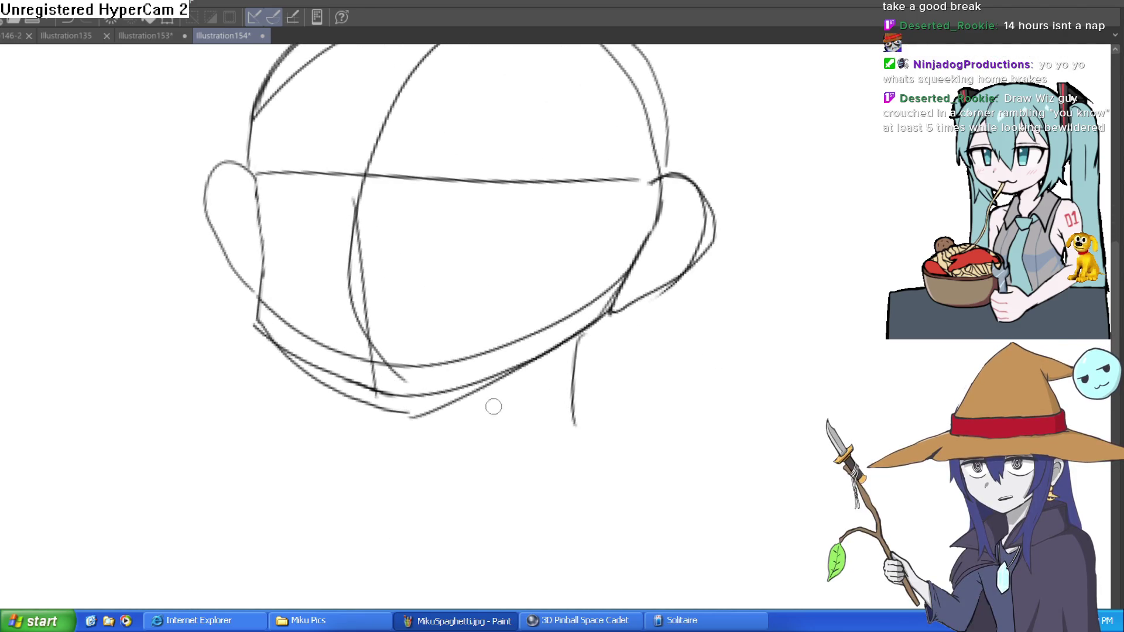
drag(467, 403, 442, 474)
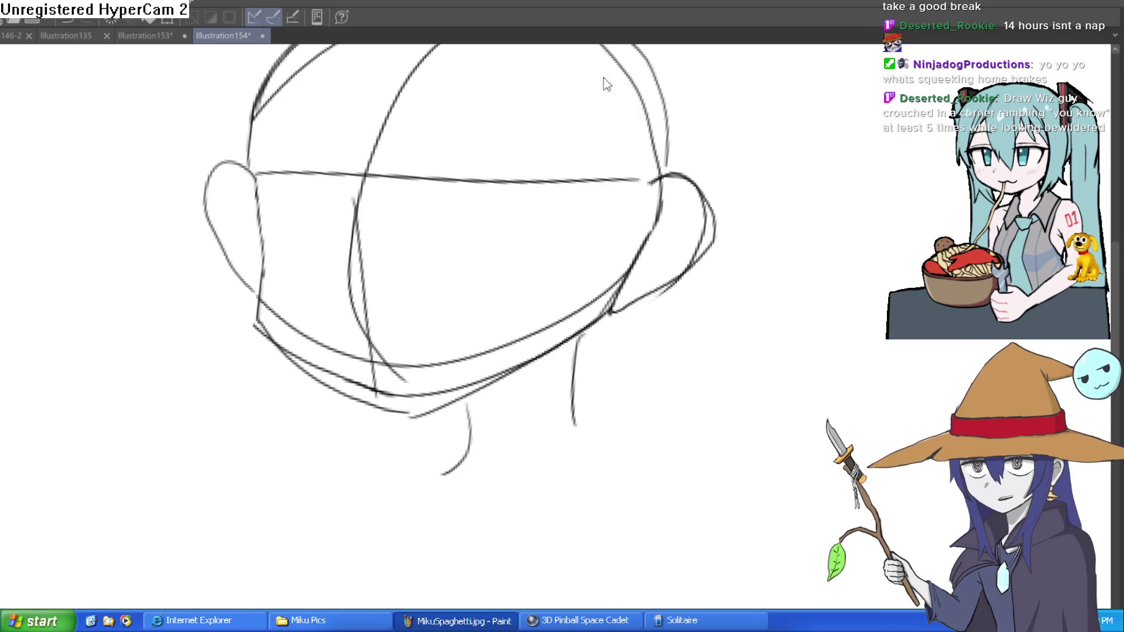
key(ctrl+n)
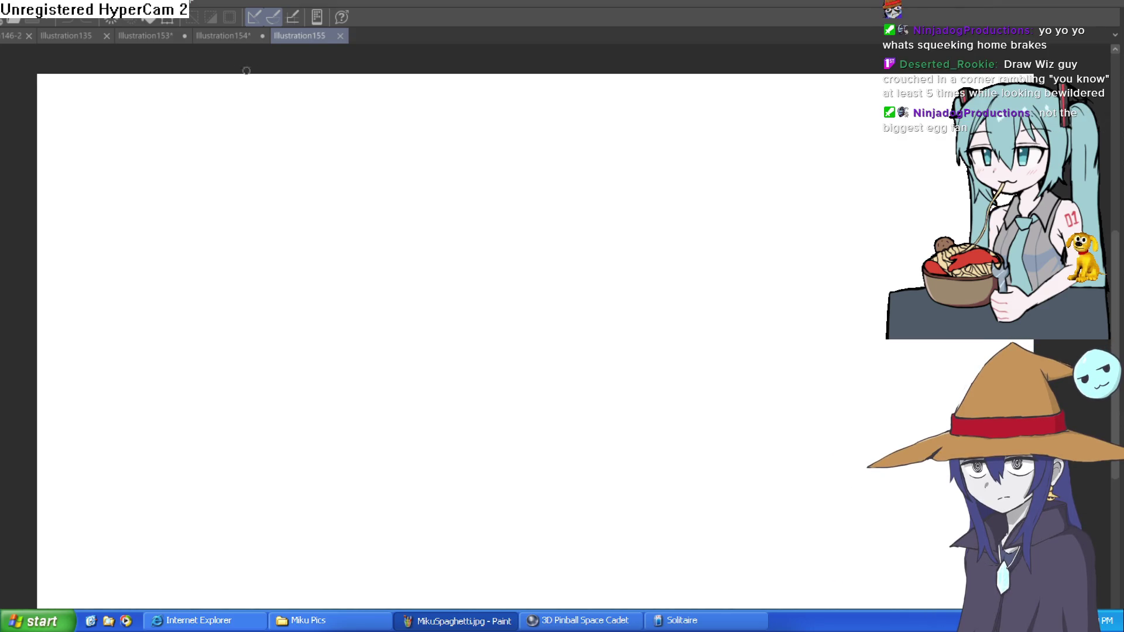
Draw a vertical wall-corner line with two floor lines fanning out from its base
mouse_move(295, 74)
mouse_down()
mouse_move(308, 363)
mouse_move(49, 546)
mouse_up()
drag(316, 363, 948, 472)
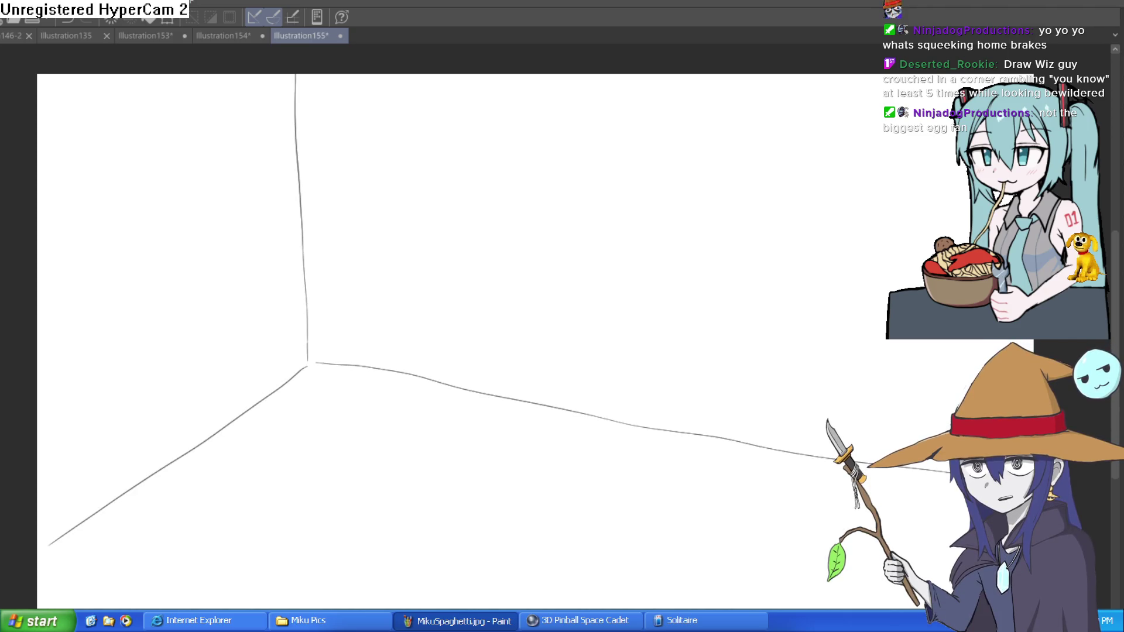
scroll(419, 349, up, 3)
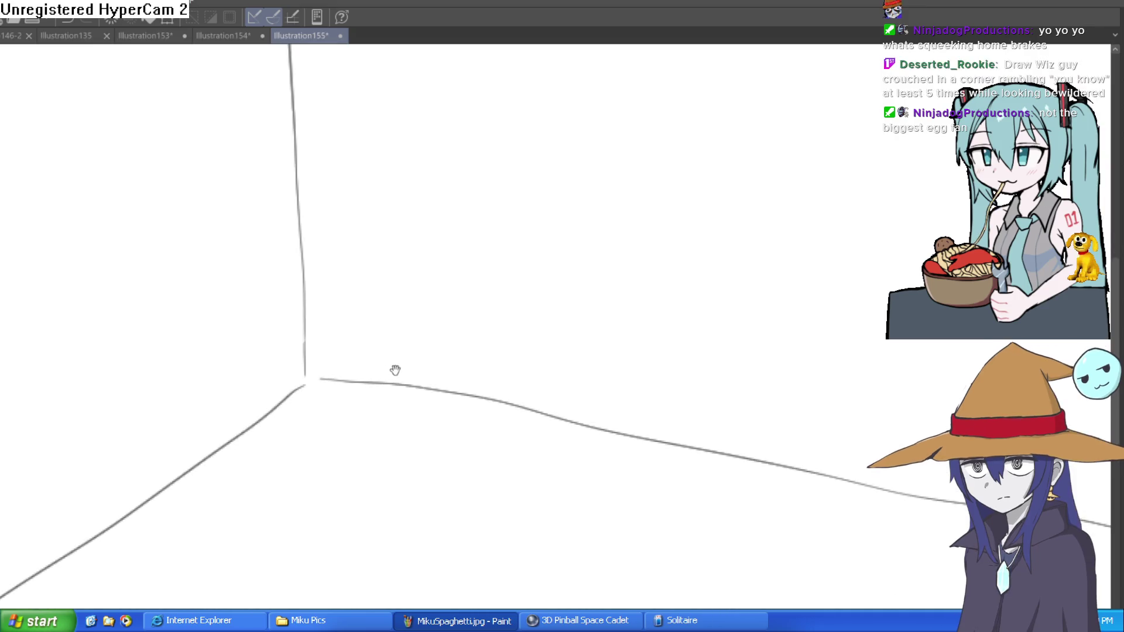
scroll(473, 342, down, 3)
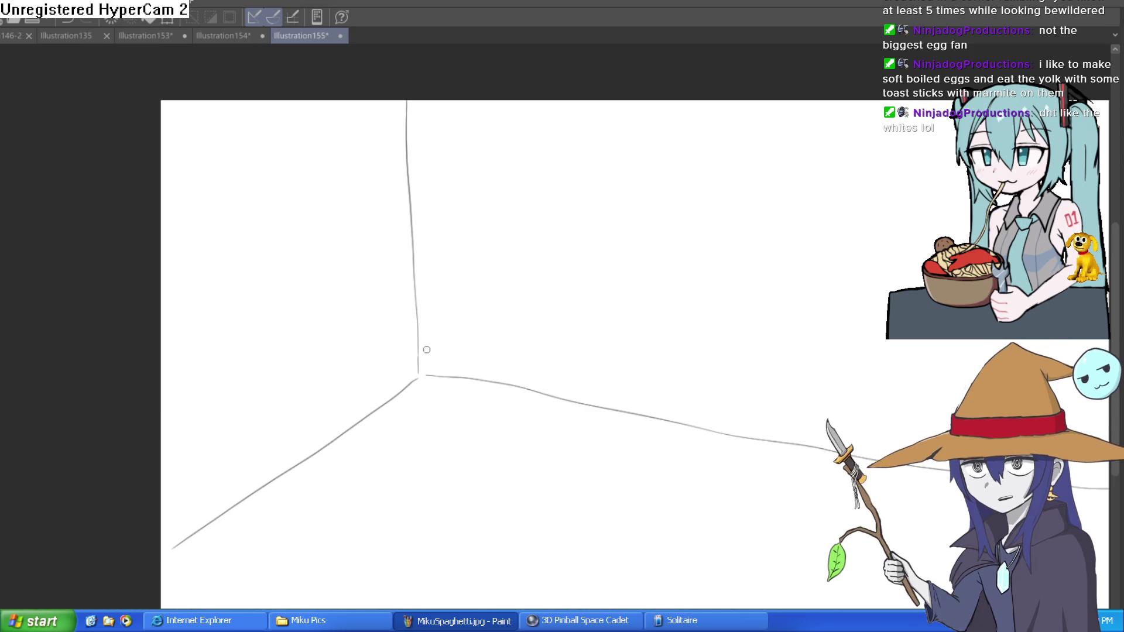
Sketch the crouching figure's round head, folded arm and sleeve cuff, undoing stray strokes
mouse_move(449, 317)
mouse_down()
mouse_move(500, 329)
mouse_move(461, 342)
mouse_move(467, 410)
mouse_move(392, 394)
mouse_move(417, 324)
mouse_move(442, 319)
mouse_move(447, 276)
mouse_move(516, 296)
mouse_up()
key(ctrl+z)
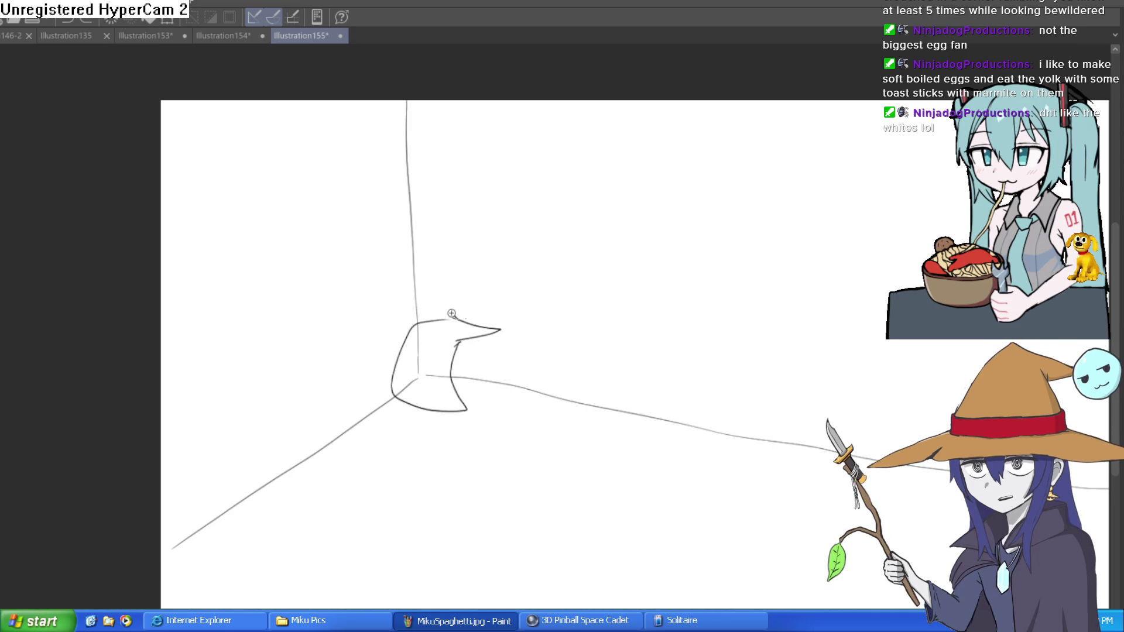
scroll(445, 322, up, 3)
mouse_move(447, 325)
mouse_down()
mouse_move(495, 331)
mouse_move(409, 321)
mouse_move(371, 339)
mouse_move(379, 271)
mouse_move(557, 234)
mouse_move(548, 341)
mouse_move(617, 353)
mouse_move(553, 390)
mouse_move(558, 368)
mouse_move(618, 436)
mouse_move(469, 473)
mouse_up()
key(ctrl+z)
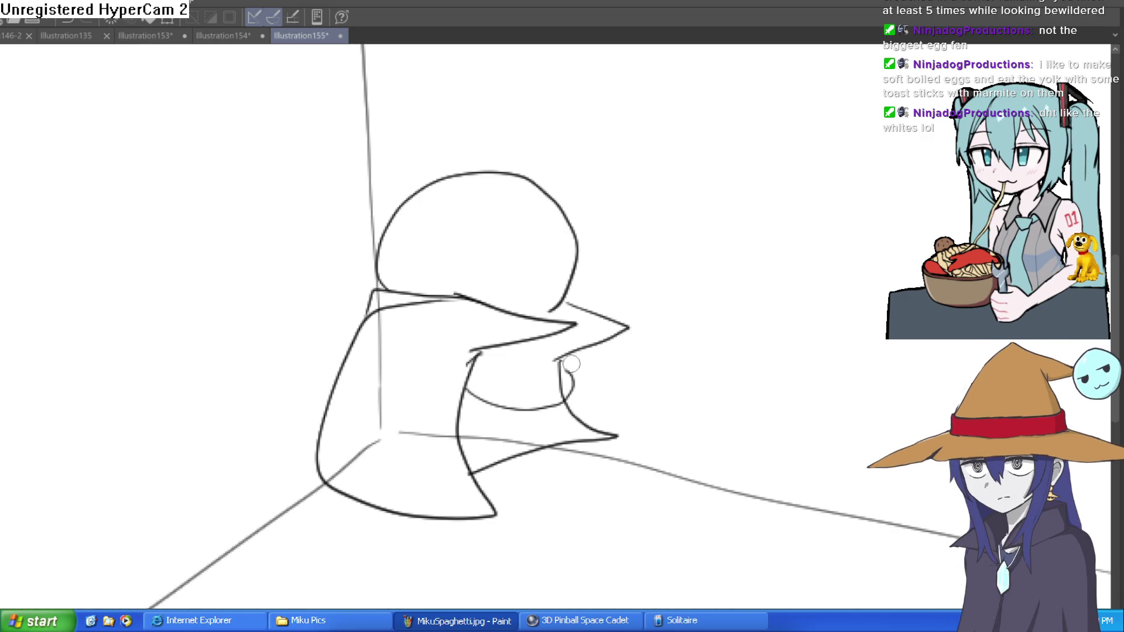
mouse_move(472, 372)
mouse_down()
mouse_move(559, 388)
mouse_move(574, 376)
mouse_move(520, 417)
mouse_move(468, 404)
mouse_up()
mouse_move(556, 360)
mouse_down()
mouse_move(582, 375)
mouse_move(586, 391)
mouse_up()
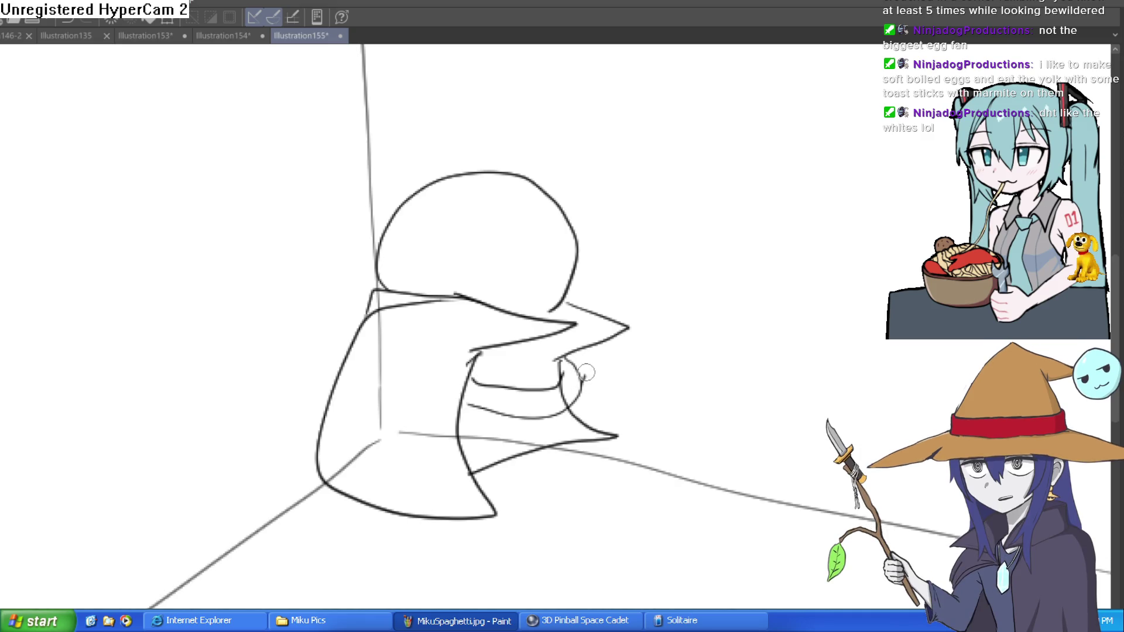
key(e)
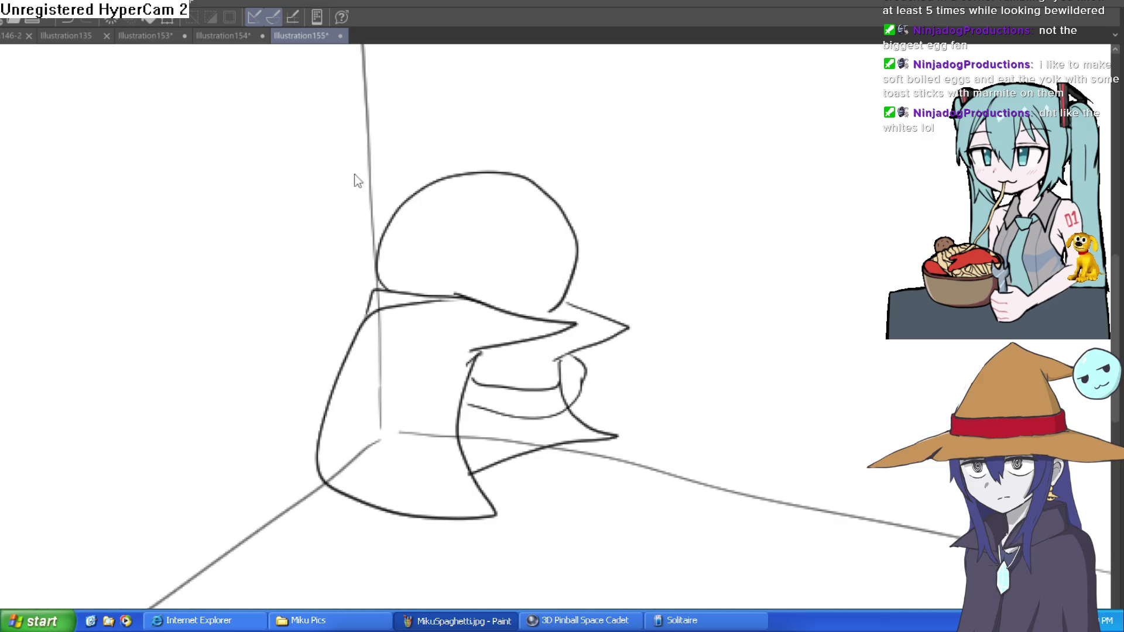
scroll(583, 368, up, 2)
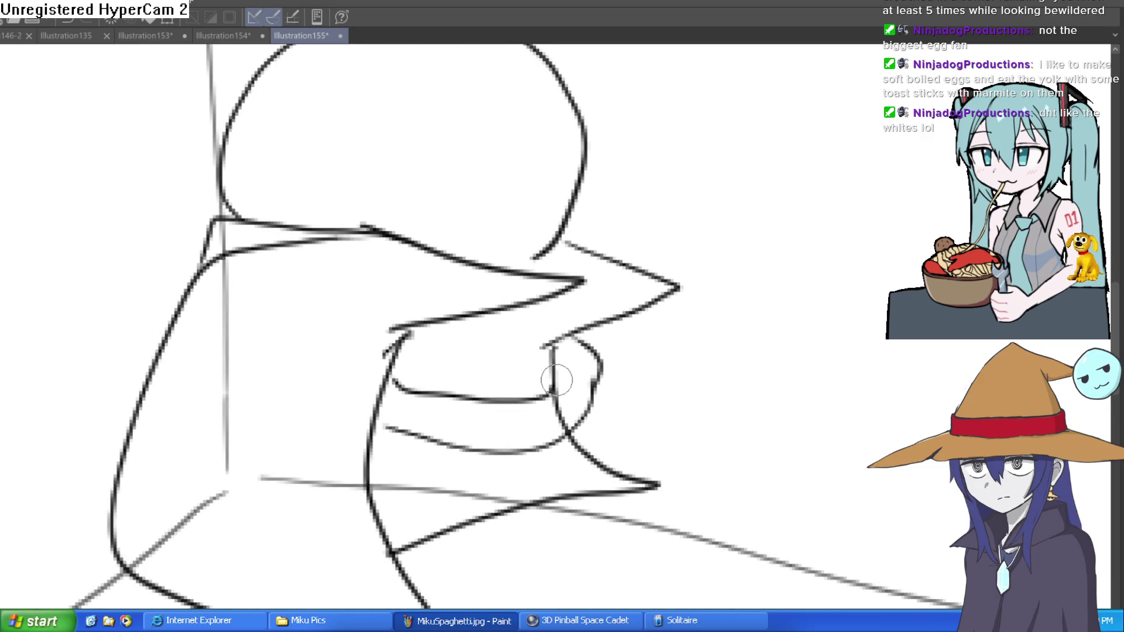
Redraw the lower sleeve line toward the wrist and erase the crossing wrist lines
mouse_move(553, 393)
mouse_down()
mouse_move(377, 364)
mouse_move(359, 388)
mouse_move(327, 366)
mouse_up()
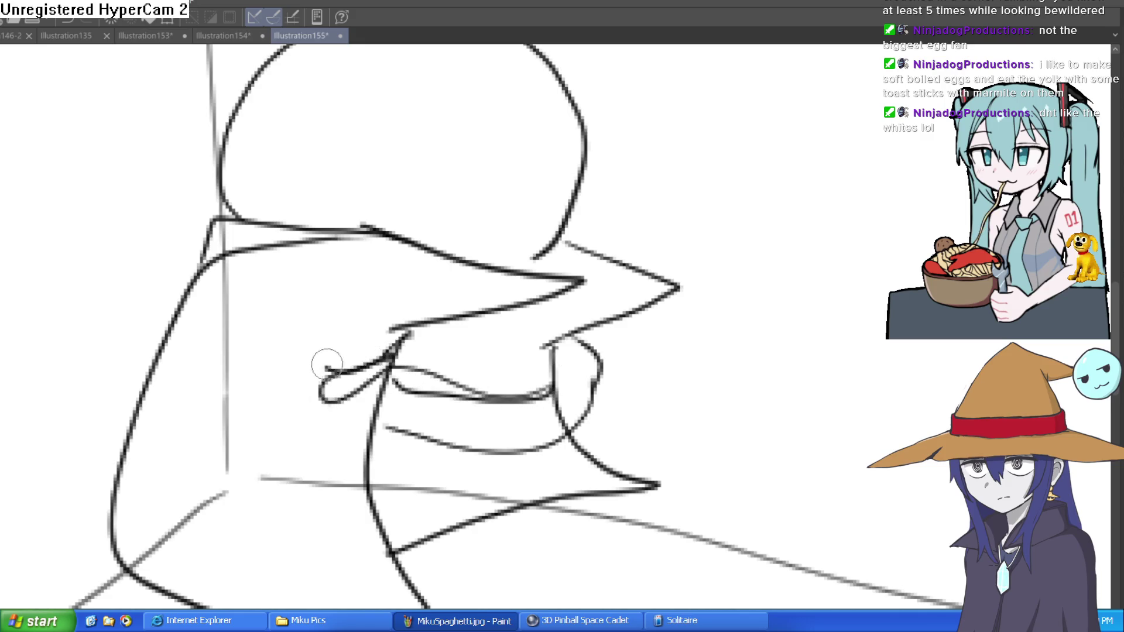
key(ctrl+z)
key(ctrl+z)
mouse_move(553, 391)
mouse_down()
mouse_move(451, 386)
mouse_move(337, 451)
mouse_move(308, 431)
mouse_move(297, 401)
mouse_move(402, 359)
mouse_move(547, 375)
mouse_move(568, 362)
mouse_up()
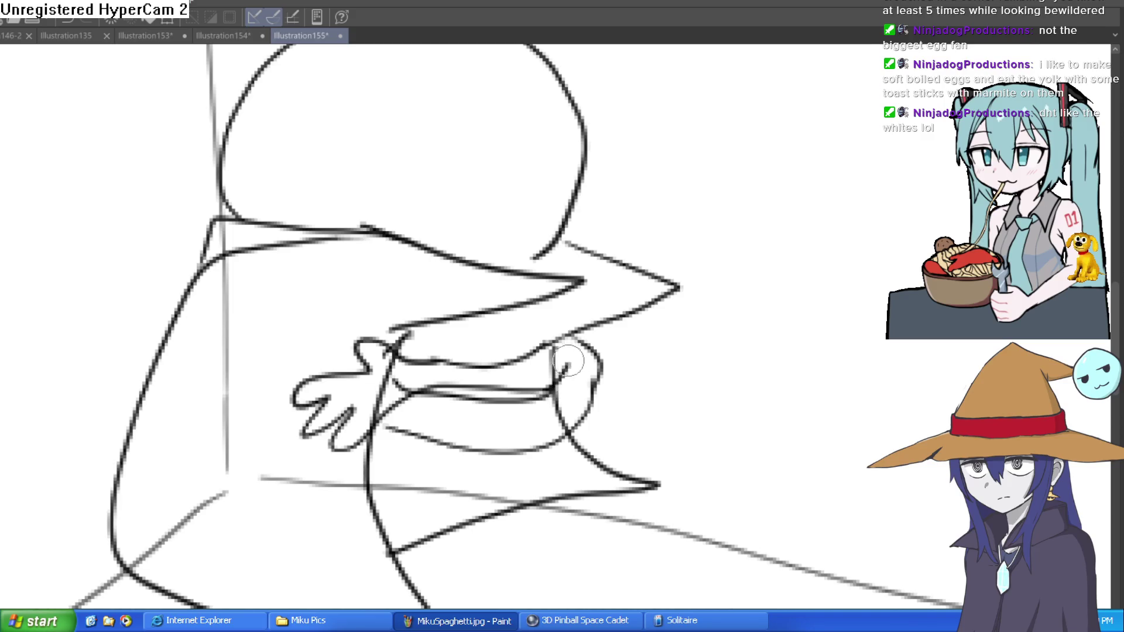
key(bracketright)
key(bracketright)
key(bracketright)
mouse_move(423, 376)
mouse_down()
mouse_move(413, 352)
mouse_move(378, 404)
mouse_up()
scroll(378, 404, down, 5)
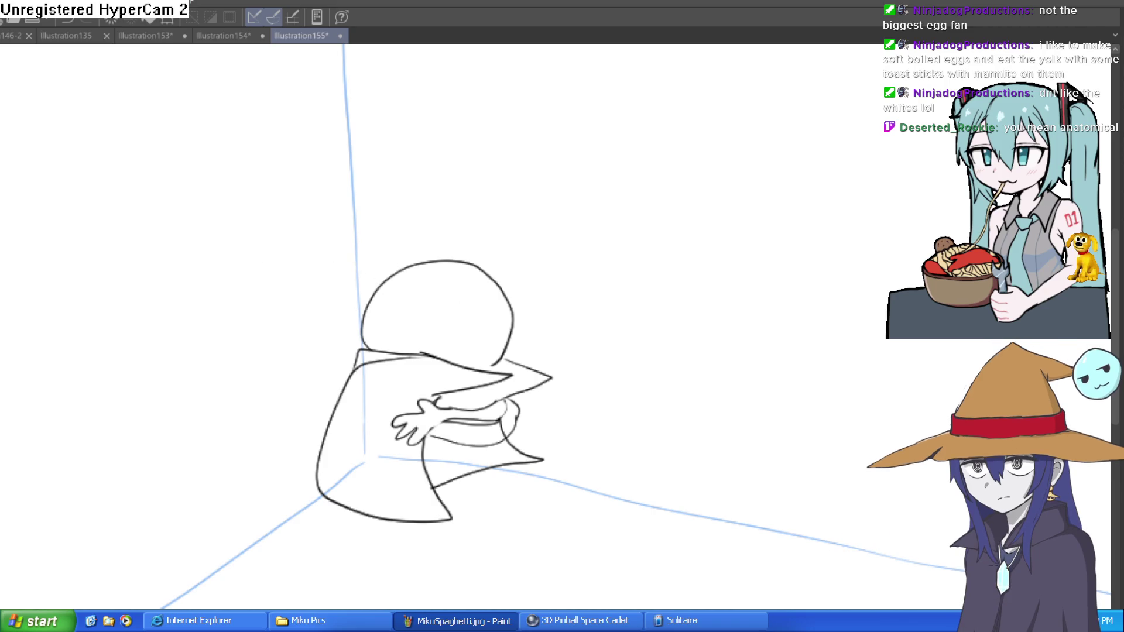
Draw the hat band across the head, the left brim and the pointed crown
drag(345, 312, 608, 359)
key(ctrl+z)
mouse_move(281, 295)
mouse_down()
mouse_move(614, 323)
mouse_move(505, 289)
mouse_up()
mouse_move(322, 303)
mouse_down()
mouse_move(317, 281)
mouse_move(385, 263)
mouse_move(419, 301)
mouse_move(519, 298)
mouse_move(510, 279)
mouse_move(430, 278)
mouse_move(396, 258)
mouse_up()
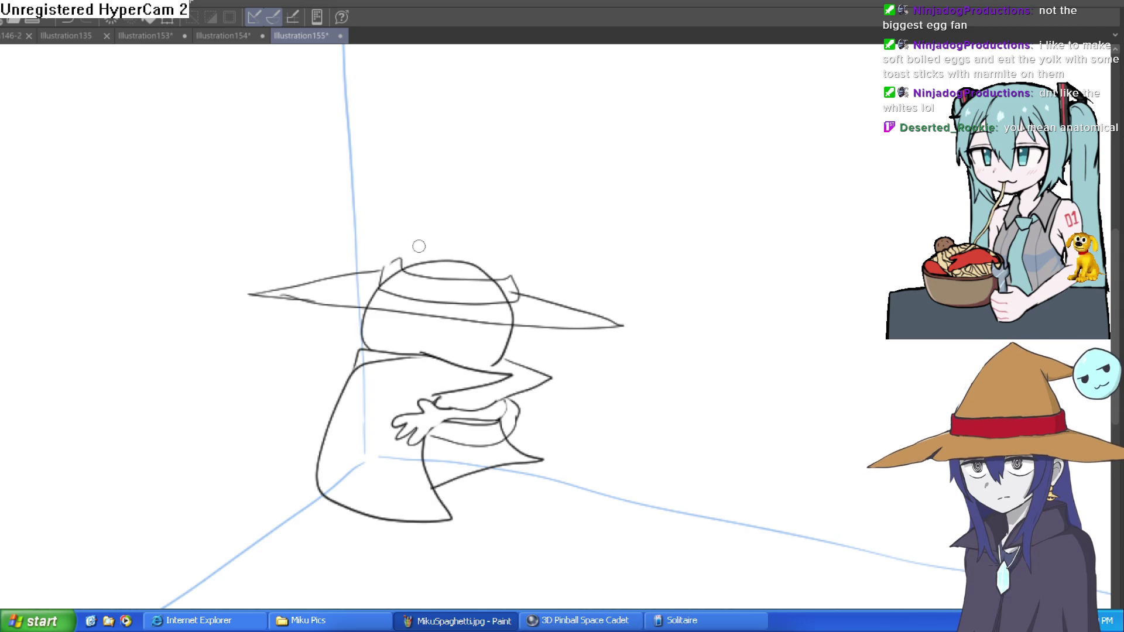
click(495, 245)
mouse_move(322, 275)
mouse_down()
mouse_move(314, 251)
mouse_move(321, 271)
mouse_move(494, 142)
mouse_up()
drag(533, 292, 533, 199)
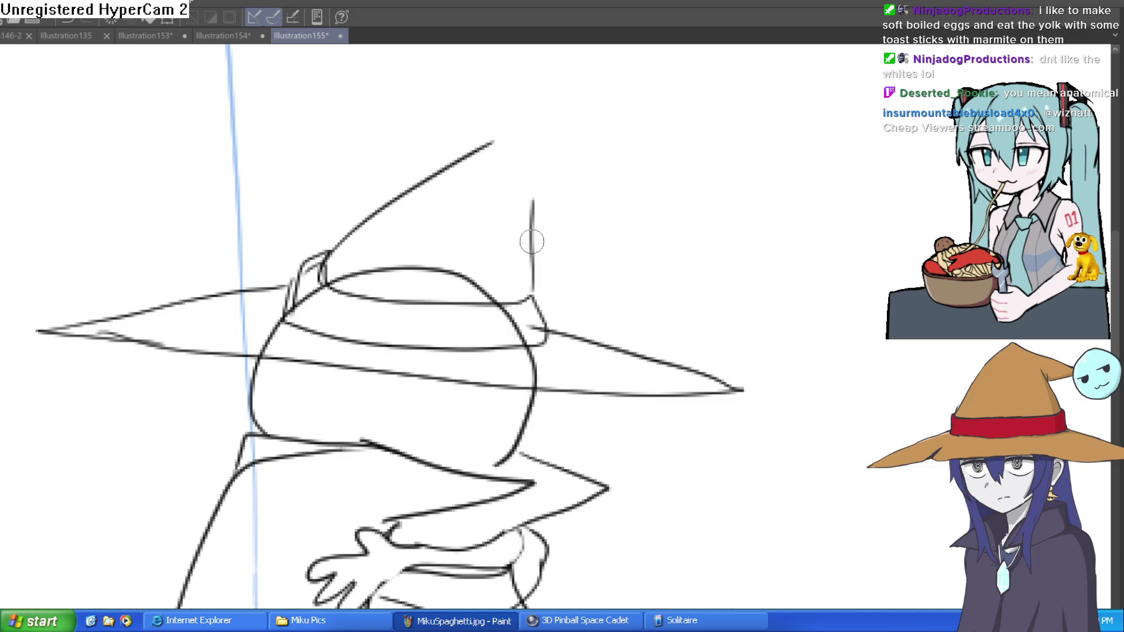
Add the remaining brim strokes and erase doubled lines near the tip and lower brim
mouse_move(627, 302)
mouse_down()
mouse_move(635, 283)
mouse_move(470, 365)
mouse_up()
drag(262, 564, 615, 243)
mouse_move(621, 123)
mouse_down()
mouse_move(729, 73)
mouse_move(656, 176)
mouse_move(603, 191)
mouse_move(572, 251)
mouse_move(515, 313)
mouse_move(609, 211)
mouse_up()
mouse_move(672, 100)
mouse_down()
mouse_move(627, 96)
mouse_move(645, 75)
mouse_move(648, 118)
mouse_move(595, 190)
mouse_move(572, 251)
mouse_move(495, 322)
mouse_move(572, 251)
mouse_move(481, 353)
mouse_move(352, 442)
mouse_move(297, 514)
mouse_move(282, 555)
mouse_move(326, 515)
mouse_up()
mouse_move(731, 213)
mouse_down()
mouse_move(770, 269)
mouse_move(750, 347)
mouse_up()
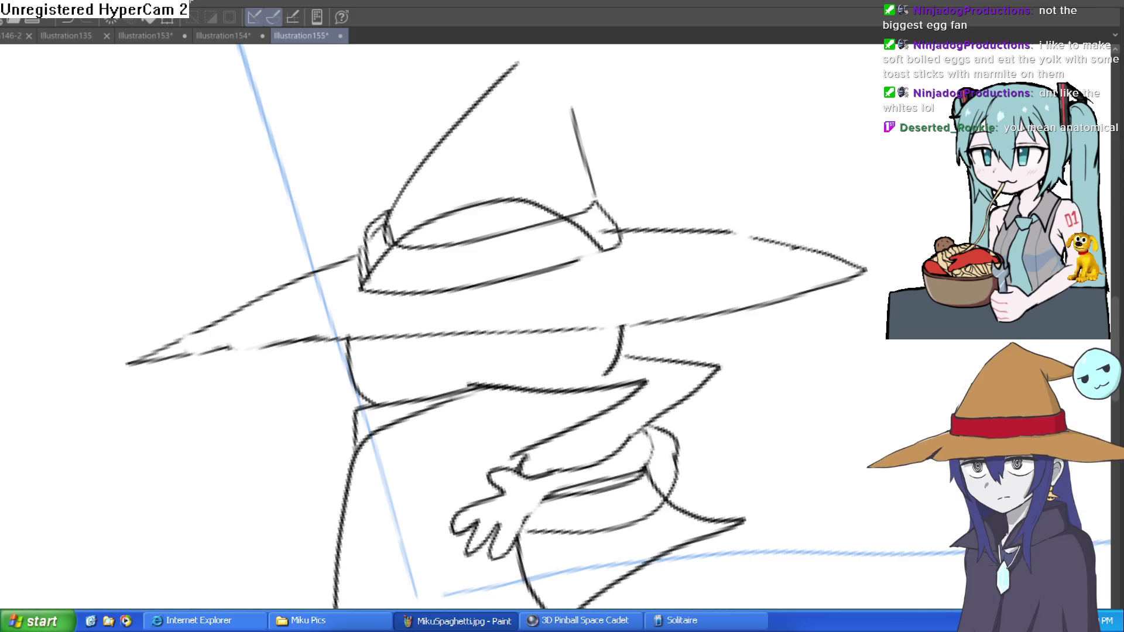
Erase a piece of the right brim and the hat band's upper arc
click(830, 255)
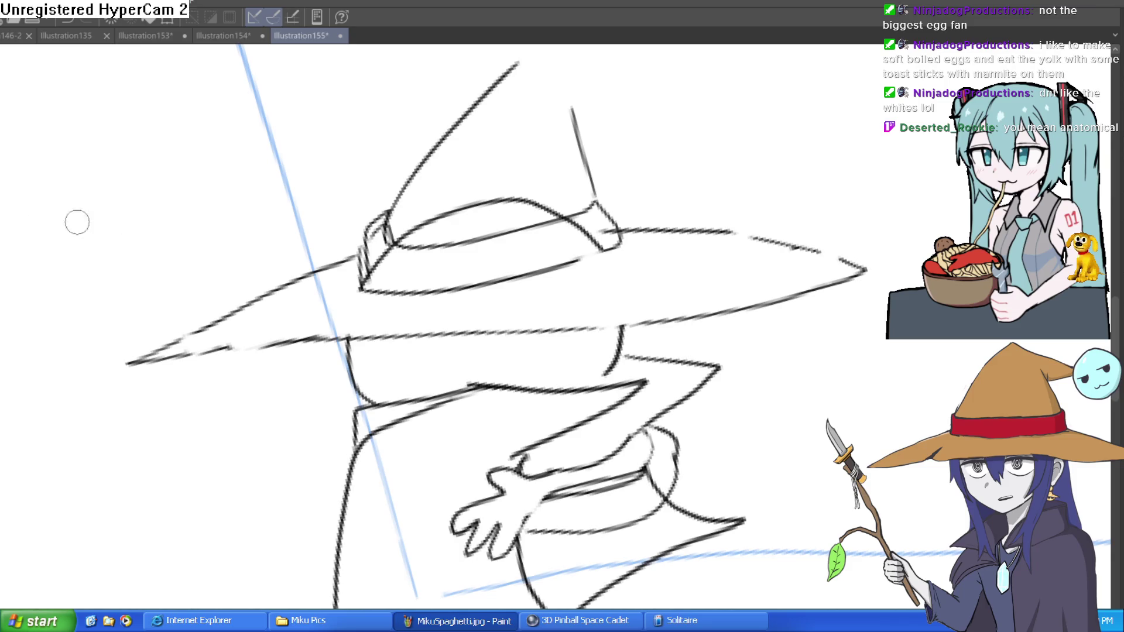
scroll(736, 226, up, 5)
scroll(695, 231, down, 5)
click(515, 235)
mouse_move(521, 238)
mouse_down()
mouse_move(515, 251)
mouse_move(414, 188)
mouse_move(340, 233)
mouse_move(459, 189)
mouse_up()
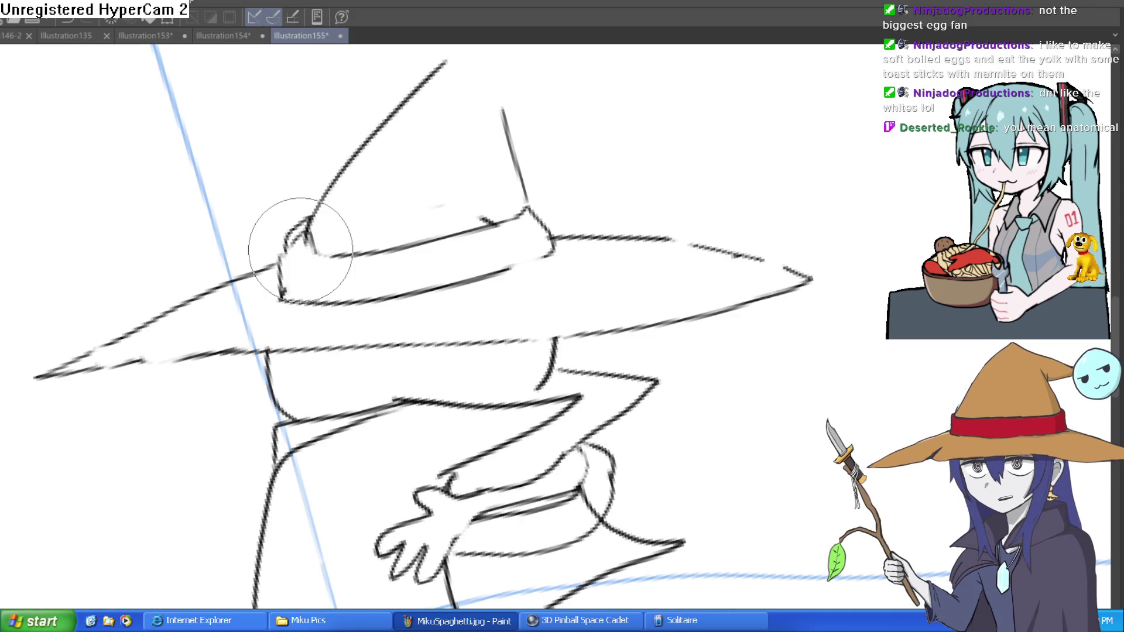
Draw the face crescent and two dark-pupiled eyes with a loop under the brim
scroll(301, 250, down, 3)
drag(583, 284, 500, 363)
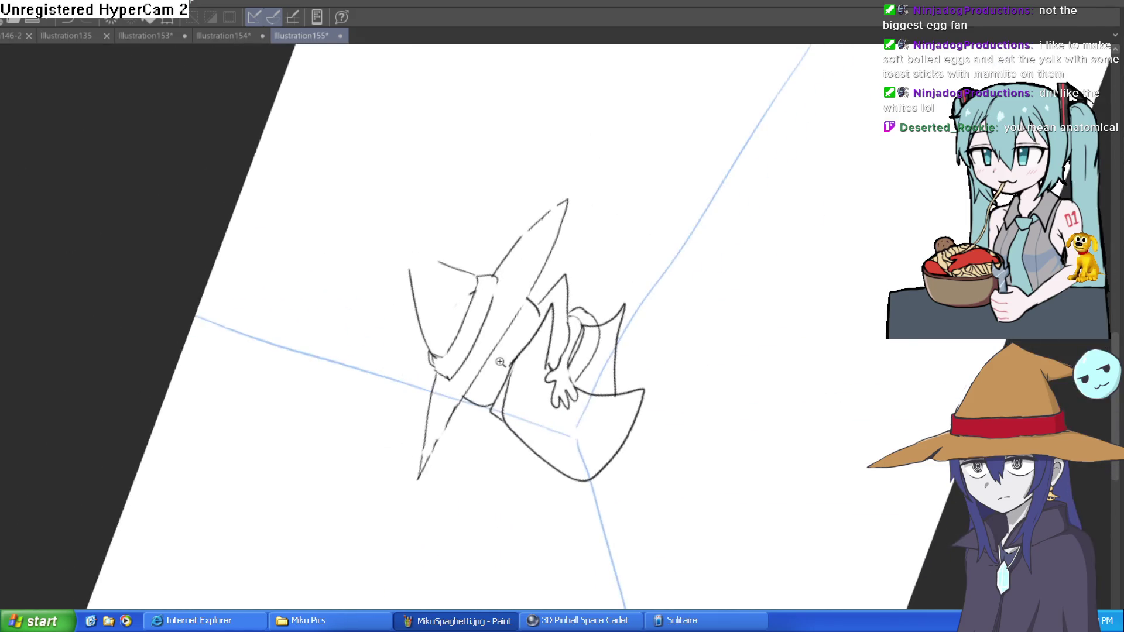
scroll(500, 362, up, 5)
mouse_move(577, 195)
mouse_down()
mouse_move(560, 316)
mouse_move(492, 334)
mouse_move(518, 282)
mouse_move(509, 293)
mouse_up()
drag(589, 226, 537, 359)
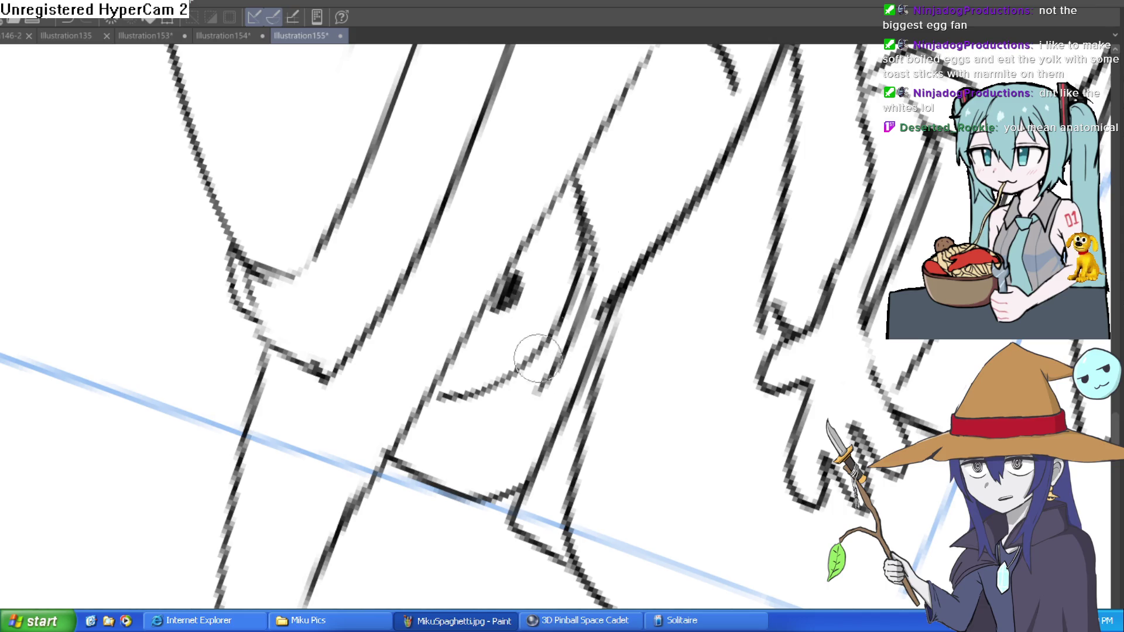
drag(680, 163, 607, 303)
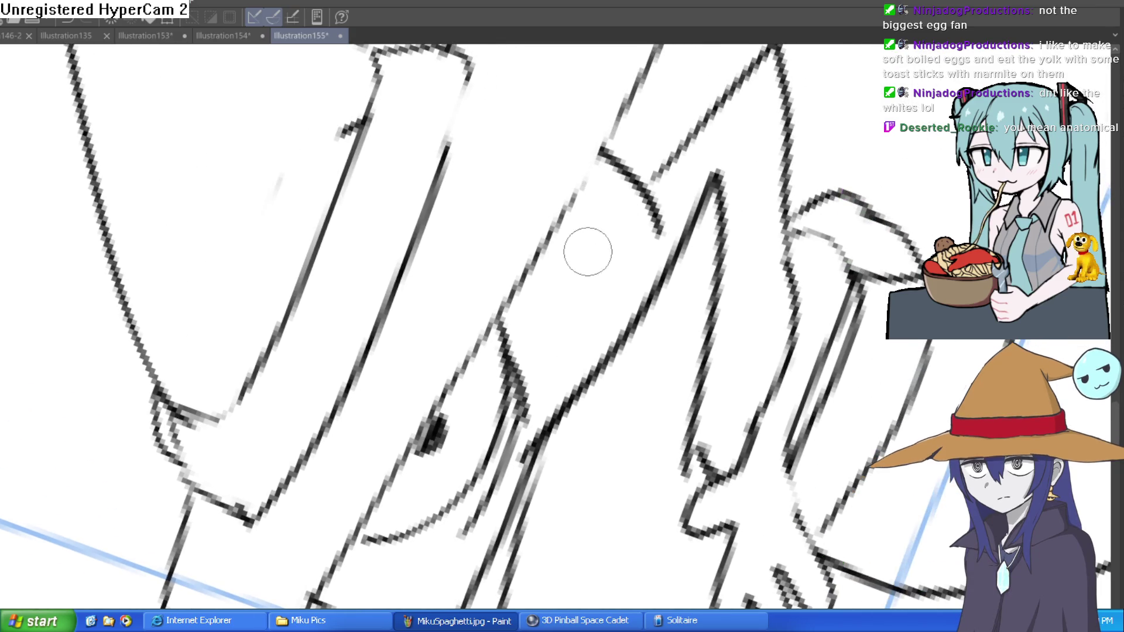
mouse_move(509, 311)
mouse_down()
mouse_move(606, 170)
mouse_move(567, 226)
mouse_up()
mouse_move(635, 274)
mouse_down()
mouse_move(612, 284)
mouse_move(585, 328)
mouse_move(603, 256)
mouse_up()
drag(509, 307, 629, 214)
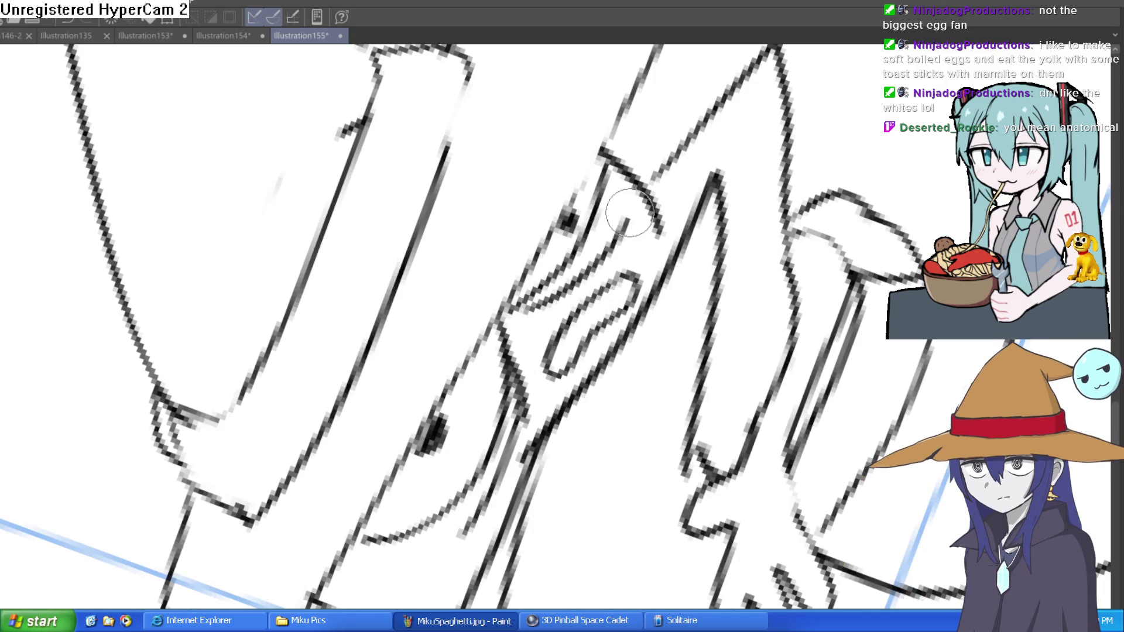
Draw a round pompom at the tip of the hat
scroll(713, 331, down, 5)
scroll(713, 331, down, 2)
mouse_move(756, 299)
mouse_down()
mouse_move(764, 311)
mouse_move(725, 385)
mouse_up()
mouse_move(655, 174)
mouse_down()
mouse_move(741, 234)
mouse_move(724, 240)
mouse_move(792, 304)
mouse_move(787, 227)
mouse_up()
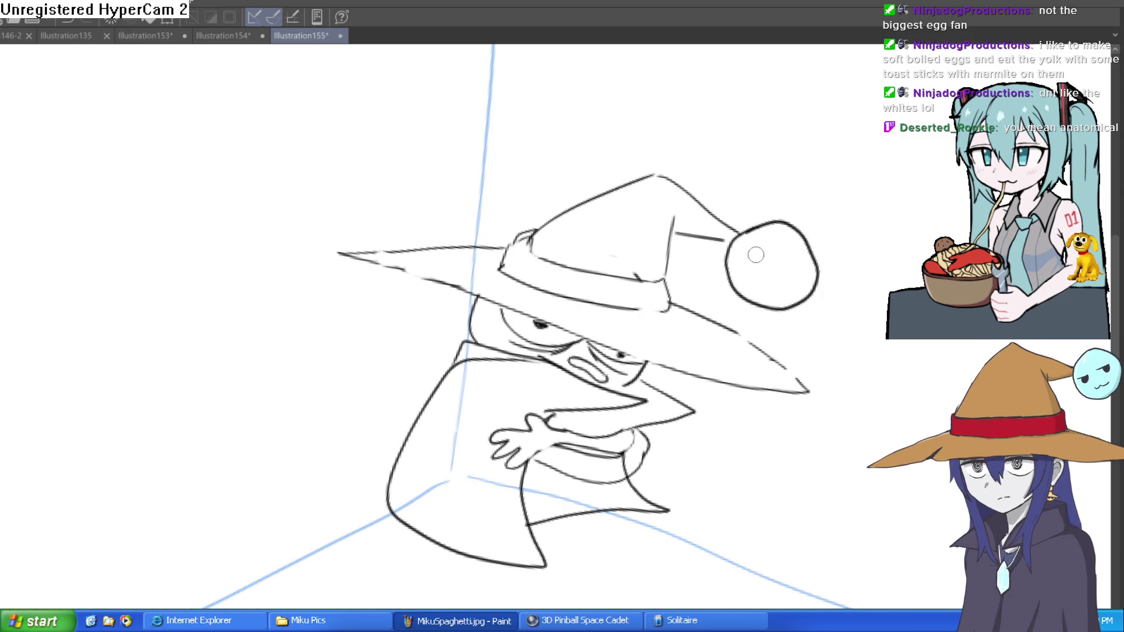
Draw two slanted eyes in the head, with zigzags and a loop beneath and a mouth
scroll(728, 158, up, 5)
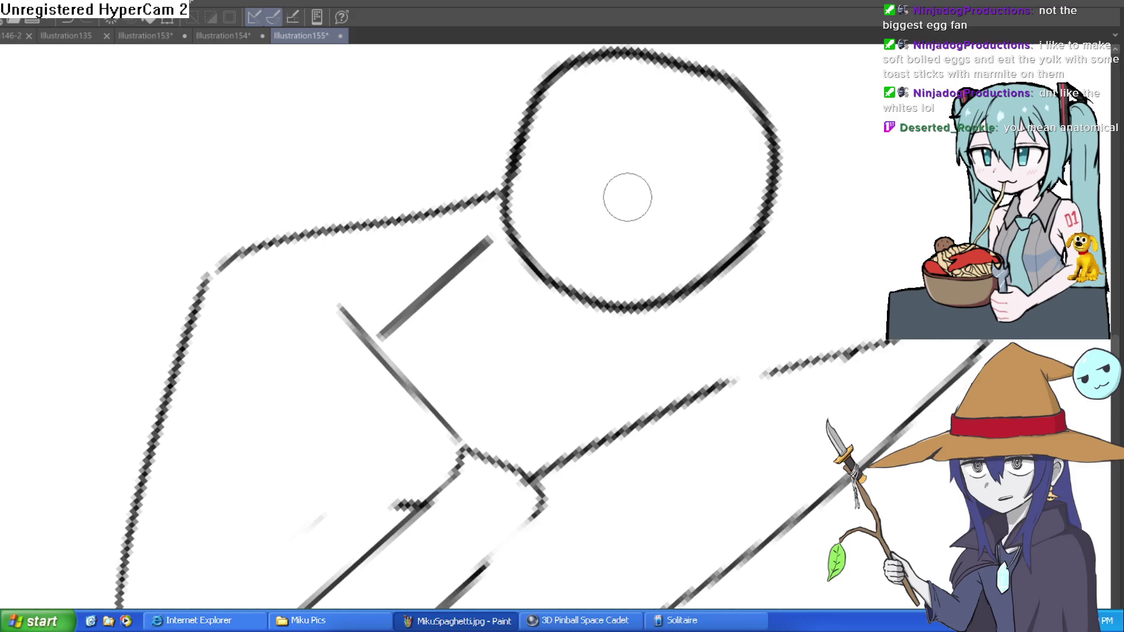
mouse_move(571, 258)
mouse_down()
mouse_move(627, 194)
mouse_move(597, 232)
mouse_up()
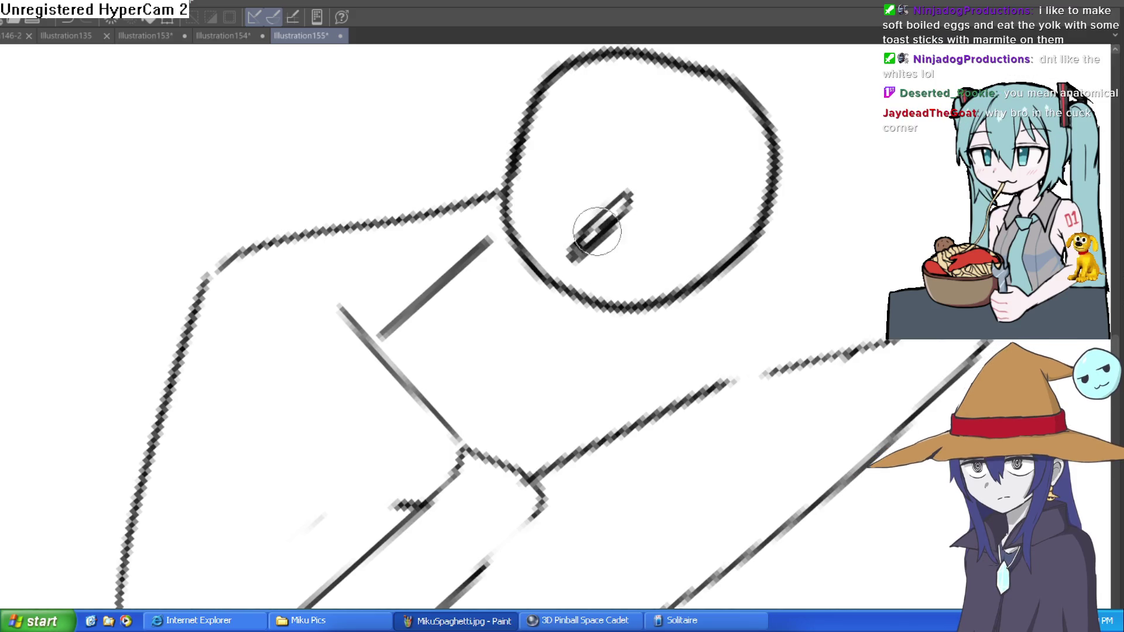
mouse_move(706, 128)
mouse_down()
mouse_move(710, 139)
mouse_move(673, 156)
mouse_move(724, 146)
mouse_up()
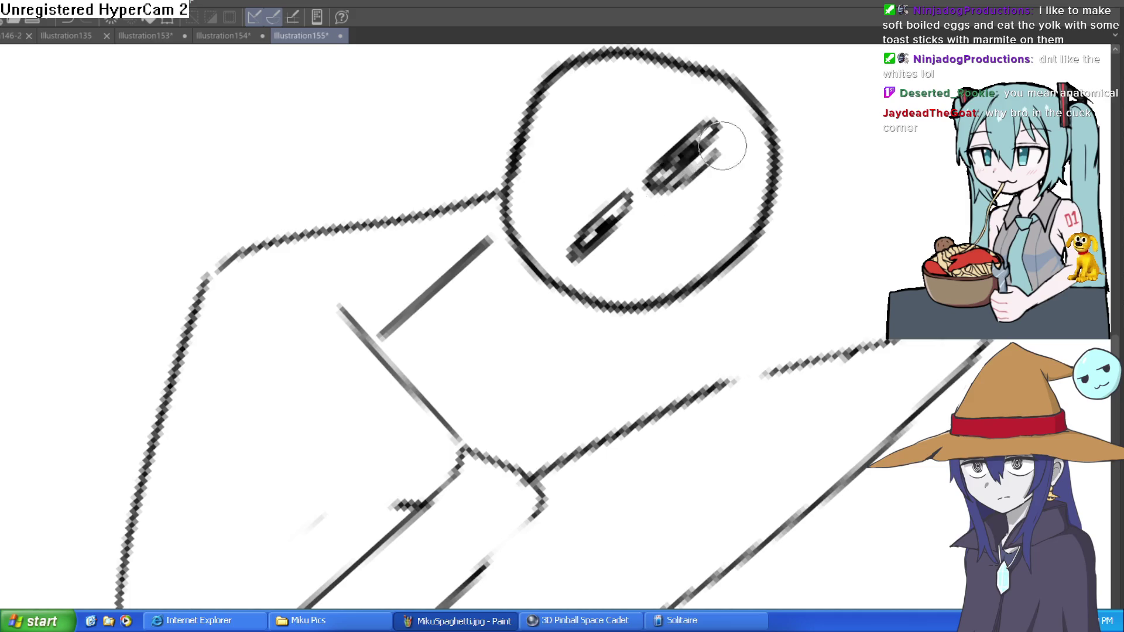
drag(634, 201, 640, 252)
drag(705, 201, 700, 239)
mouse_move(726, 172)
mouse_down()
mouse_move(742, 202)
mouse_move(712, 240)
mouse_up()
mouse_move(622, 270)
mouse_down()
mouse_move(673, 281)
mouse_move(703, 304)
mouse_move(698, 334)
mouse_move(704, 246)
mouse_move(618, 287)
mouse_up()
scroll(708, 263, down, 5)
scroll(486, 326, up, 8)
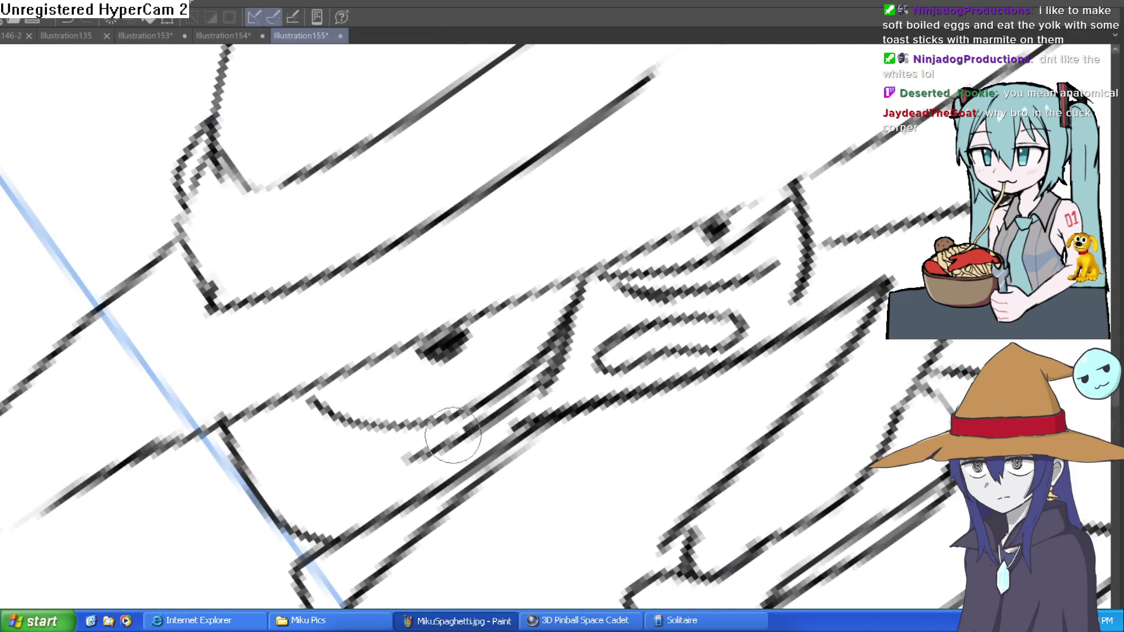
mouse_move(654, 317)
mouse_down()
mouse_move(801, 361)
mouse_move(800, 346)
mouse_up()
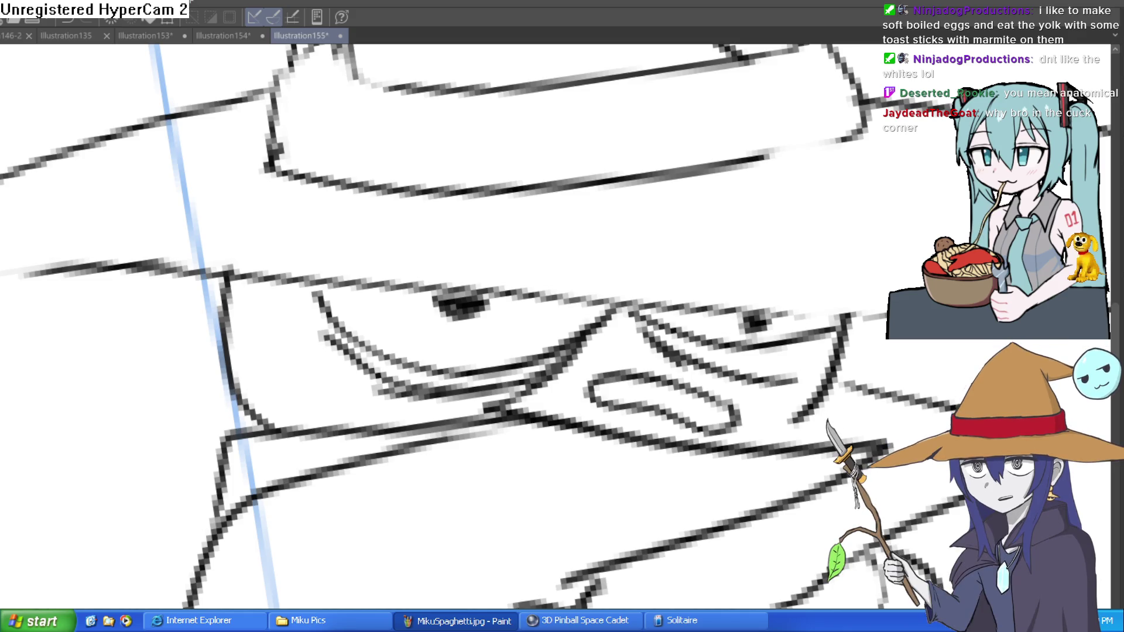
scroll(828, 353, down, 3)
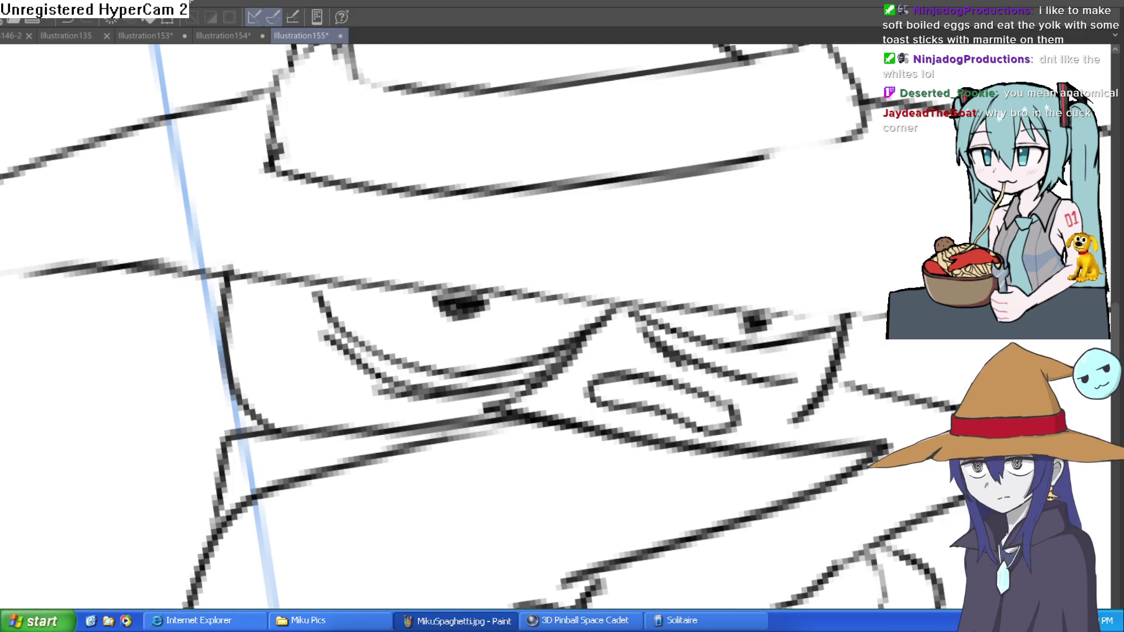
scroll(828, 353, down, 5)
drag(827, 353, 721, 351)
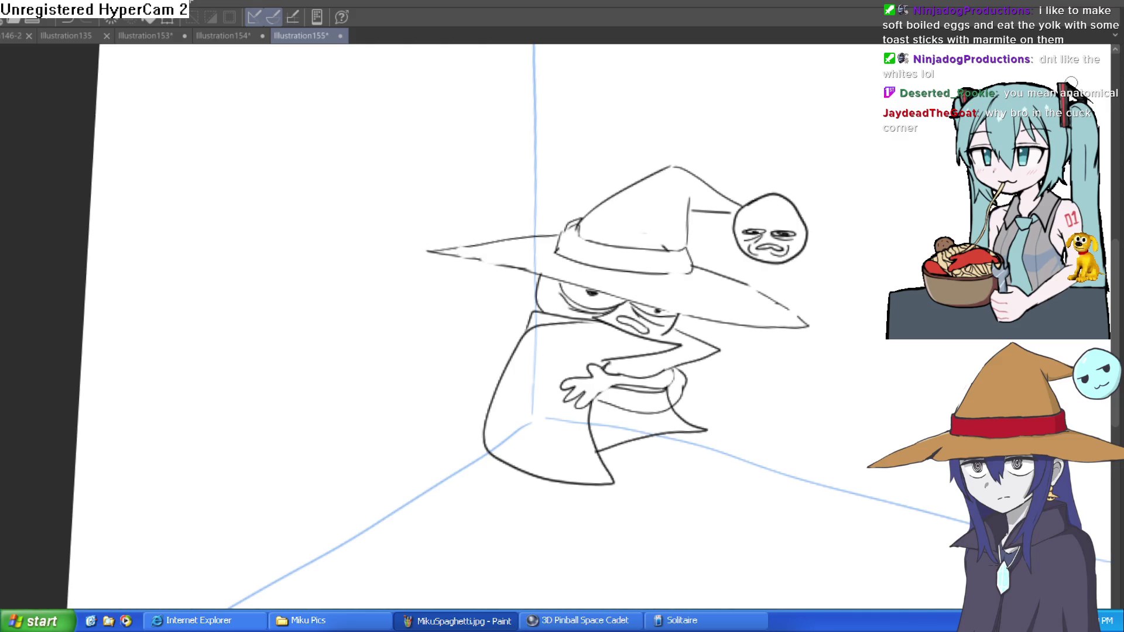
Transform the wizard sketch layer with Ctrl+T, shifting it down-left, and confirm
mouse_move(798, 219)
mouse_down()
mouse_move(679, 223)
mouse_move(690, 211)
mouse_move(683, 221)
mouse_up()
scroll(679, 223, down, 2)
scroll(679, 223, up, 2)
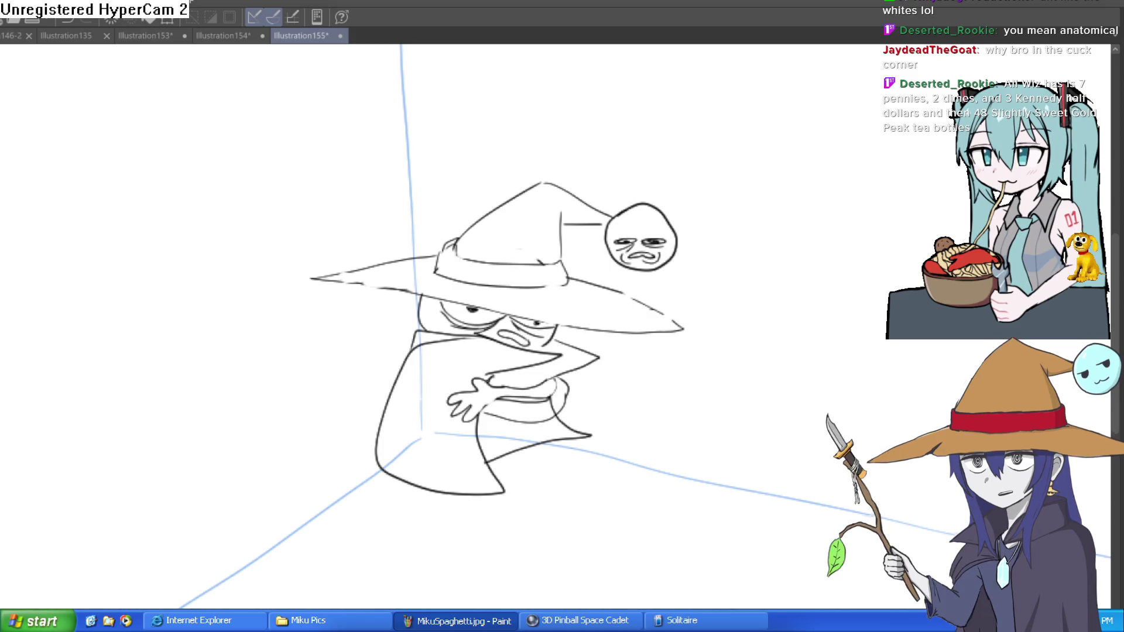
scroll(880, 224, up, 1)
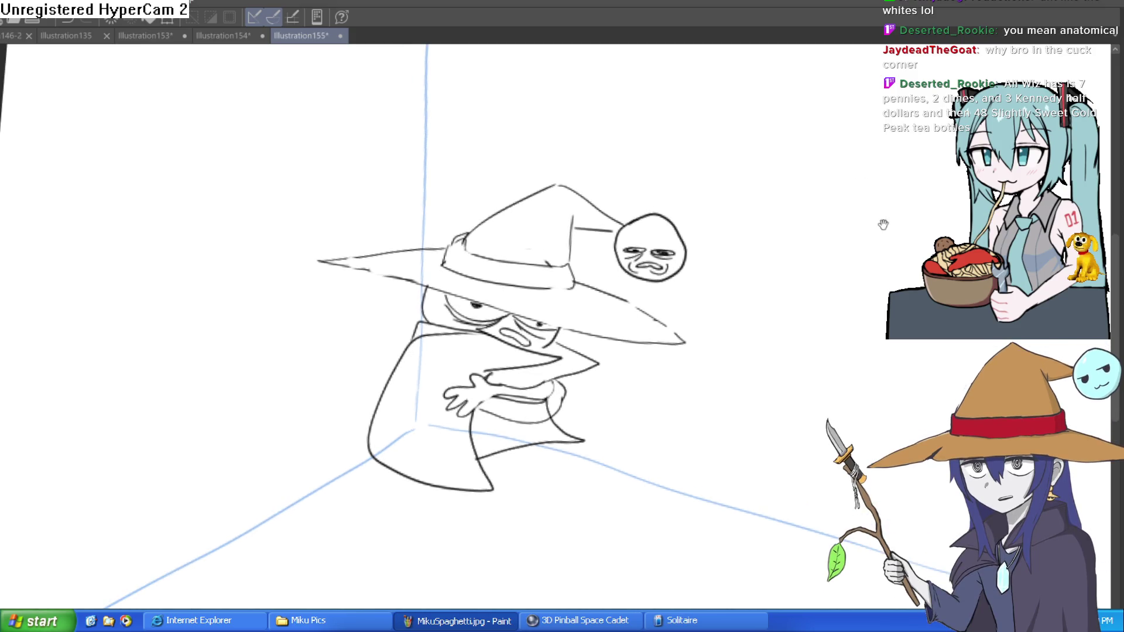
scroll(863, 221, down, 2)
mouse_move(863, 221)
mouse_down()
mouse_move(876, 203)
mouse_move(783, 193)
mouse_up()
key(ctrl+t)
drag(617, 288, 609, 307)
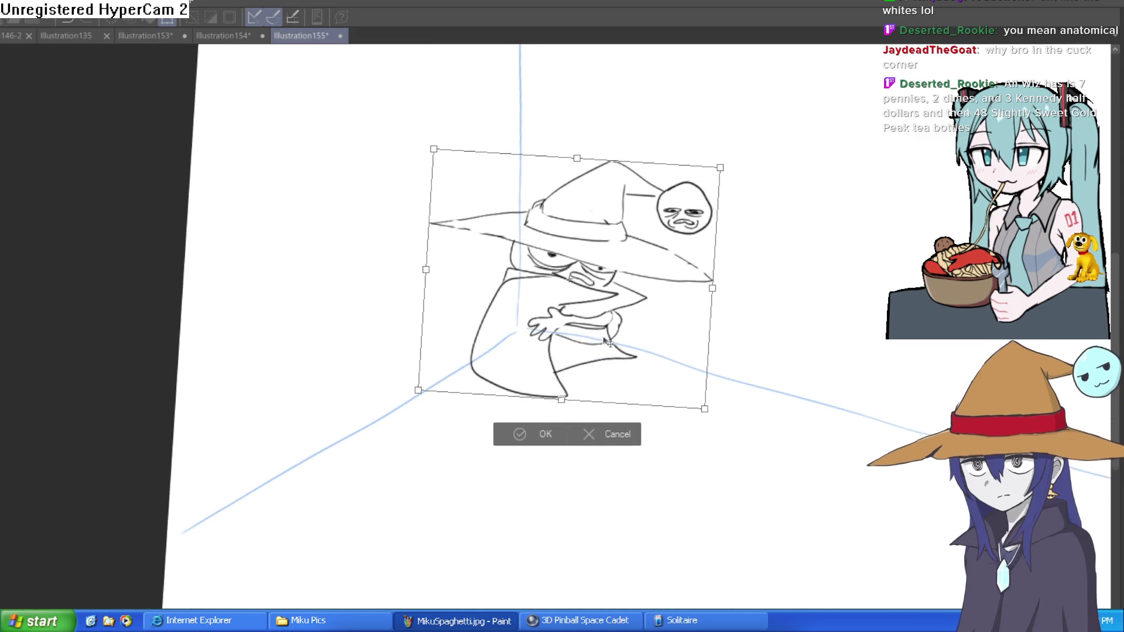
click(543, 431)
scroll(740, 243, up, 2)
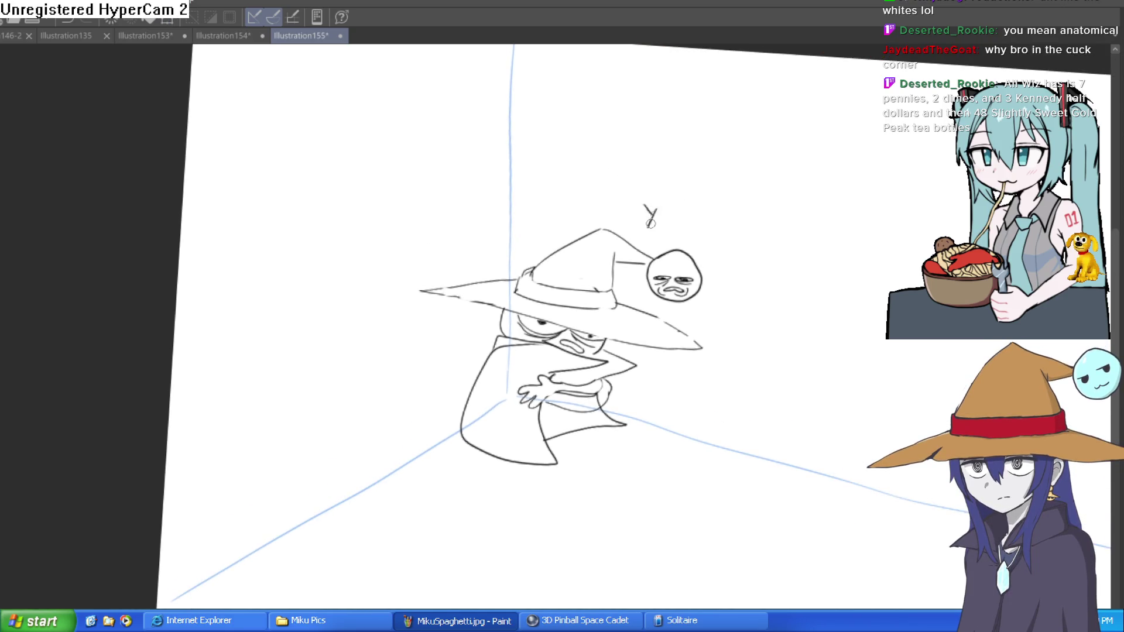
scroll(681, 220, up, 3)
Handwrite 'Yo yo yo' followed by two 'Ya Know' lines beside the wizard
drag(697, 218, 707, 233)
mouse_move(718, 215)
mouse_down()
mouse_move(697, 253)
mouse_move(737, 229)
mouse_move(768, 237)
mouse_move(764, 252)
mouse_move(800, 239)
mouse_up()
mouse_move(811, 276)
mouse_down()
mouse_move(747, 230)
mouse_move(716, 262)
mouse_up()
mouse_move(726, 247)
mouse_down()
mouse_move(709, 287)
mouse_move(737, 275)
mouse_move(788, 288)
mouse_up()
mouse_move(814, 258)
mouse_down()
mouse_move(819, 287)
mouse_move(894, 270)
mouse_up()
mouse_move(773, 333)
mouse_down()
mouse_move(785, 351)
mouse_move(773, 372)
mouse_up()
mouse_move(817, 341)
mouse_down()
mouse_move(811, 351)
mouse_move(825, 354)
mouse_up()
drag(848, 339, 864, 372)
key(ctrl+z)
mouse_move(883, 331)
mouse_down()
mouse_move(872, 354)
mouse_move(885, 370)
mouse_up()
drag(890, 366, 970, 350)
mouse_move(851, 415)
mouse_down()
mouse_move(678, 342)
mouse_move(698, 366)
mouse_up()
mouse_move(714, 347)
mouse_down()
mouse_move(685, 394)
mouse_move(734, 375)
mouse_up()
mouse_move(780, 350)
mouse_down()
mouse_move(782, 395)
mouse_move(785, 378)
mouse_up()
mouse_move(788, 375)
mouse_down()
mouse_move(831, 394)
mouse_move(849, 381)
mouse_move(922, 375)
mouse_up()
Add trailing ellipsis dots after the 'Ya Know' and 'yo yo' lines
click(799, 296)
click(815, 302)
click(830, 302)
click(850, 305)
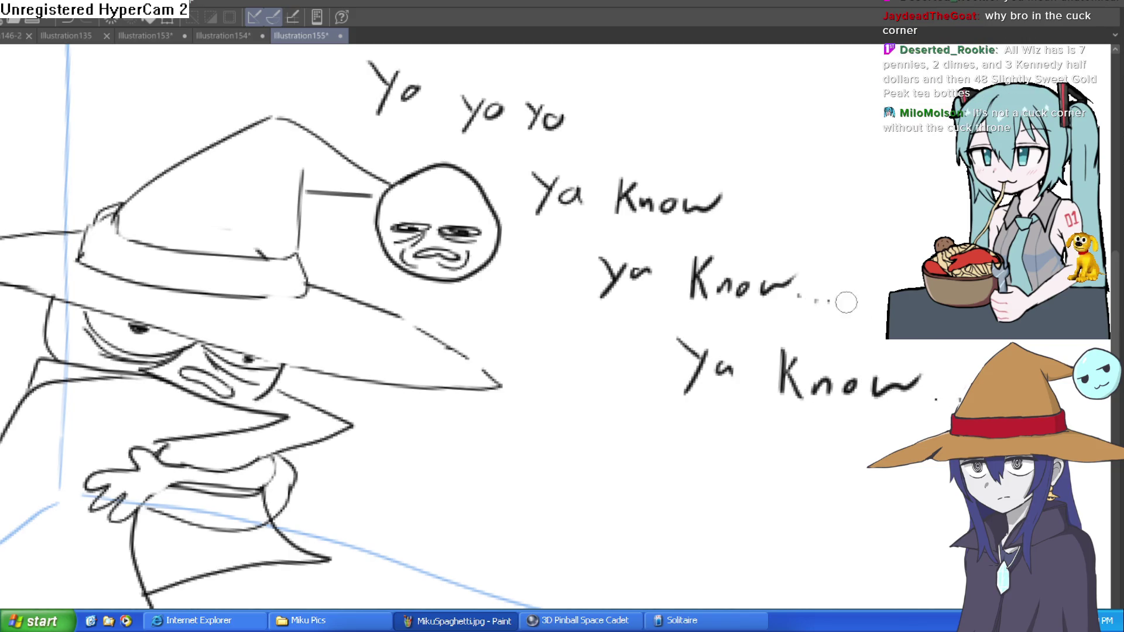
click(727, 216)
click(752, 224)
click(770, 226)
click(792, 226)
drag(792, 226, 803, 339)
click(591, 242)
click(609, 241)
Write a new 'Yo yo / Ya Know' block lower down, undoing a stray stroke
scroll(721, 240, down, 2)
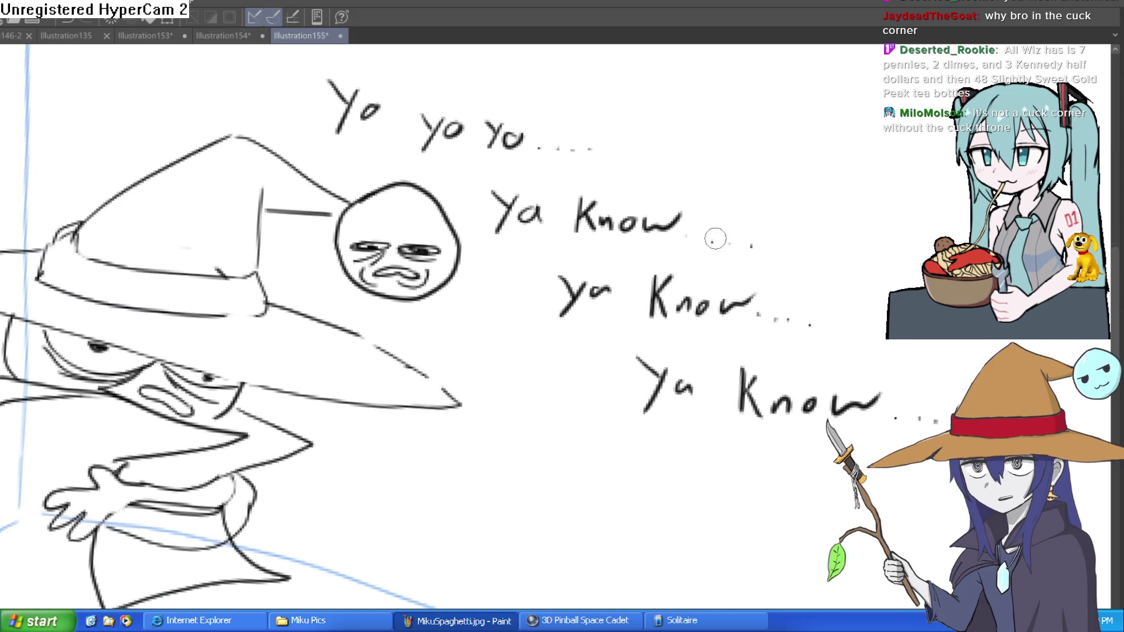
scroll(874, 267, down, 3)
drag(611, 340, 621, 353)
mouse_move(630, 341)
mouse_down()
mouse_move(615, 369)
mouse_move(639, 354)
mouse_move(721, 350)
mouse_up()
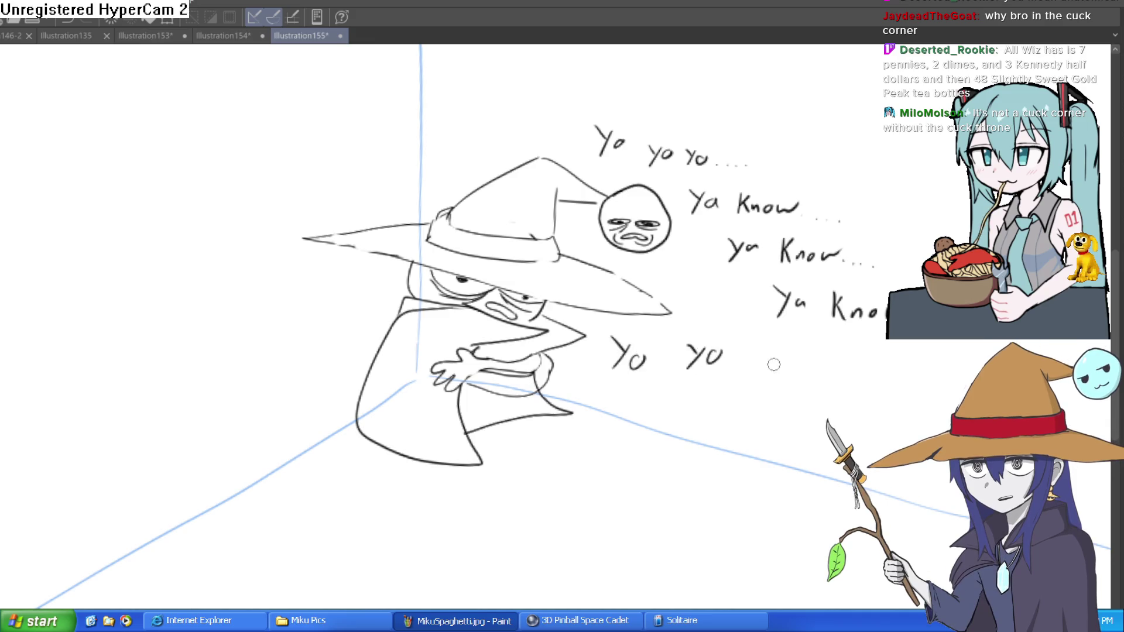
drag(687, 394, 701, 411)
mouse_move(710, 388)
mouse_down()
mouse_move(695, 432)
mouse_move(732, 420)
mouse_up()
drag(778, 382, 775, 407)
mouse_move(792, 379)
mouse_down()
mouse_move(788, 404)
mouse_move(811, 407)
mouse_up()
mouse_move(831, 392)
mouse_down()
mouse_move(855, 405)
mouse_move(905, 479)
mouse_up()
mouse_move(379, 230)
mouse_down()
mouse_move(399, 266)
mouse_move(426, 260)
mouse_up()
key(ctrl+z)
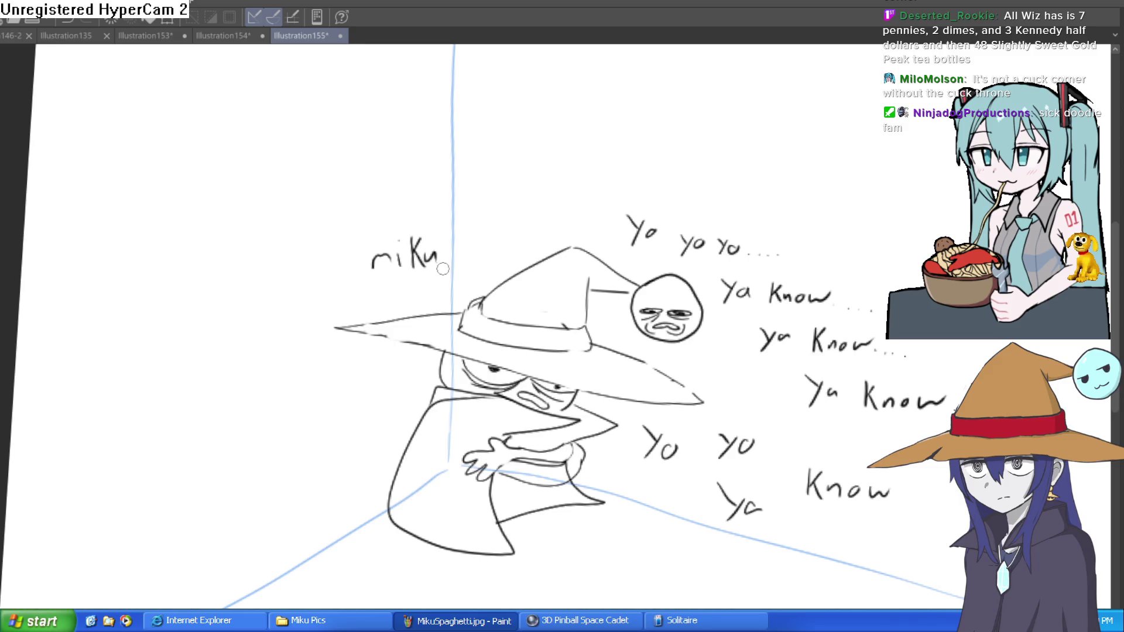
Write 'miku' to the left of the hat
mouse_move(317, 383)
mouse_down()
mouse_move(340, 401)
mouse_move(378, 392)
mouse_move(381, 379)
mouse_move(394, 389)
mouse_up()
click(353, 364)
drag(402, 373, 410, 374)
scroll(646, 370, down, 2)
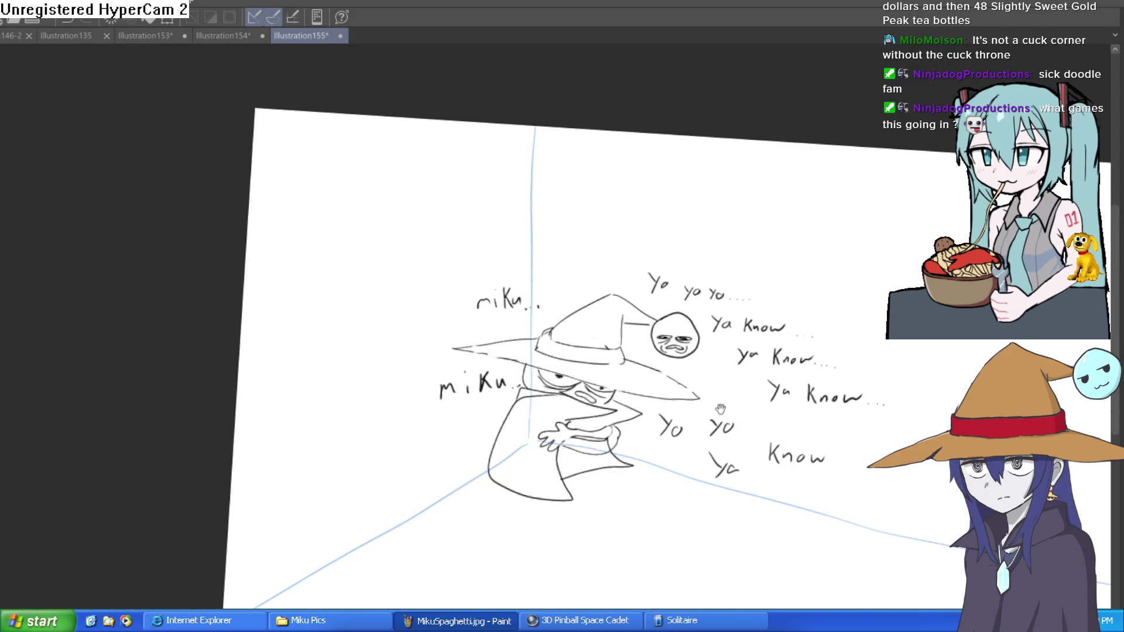
scroll(681, 412, up, 3)
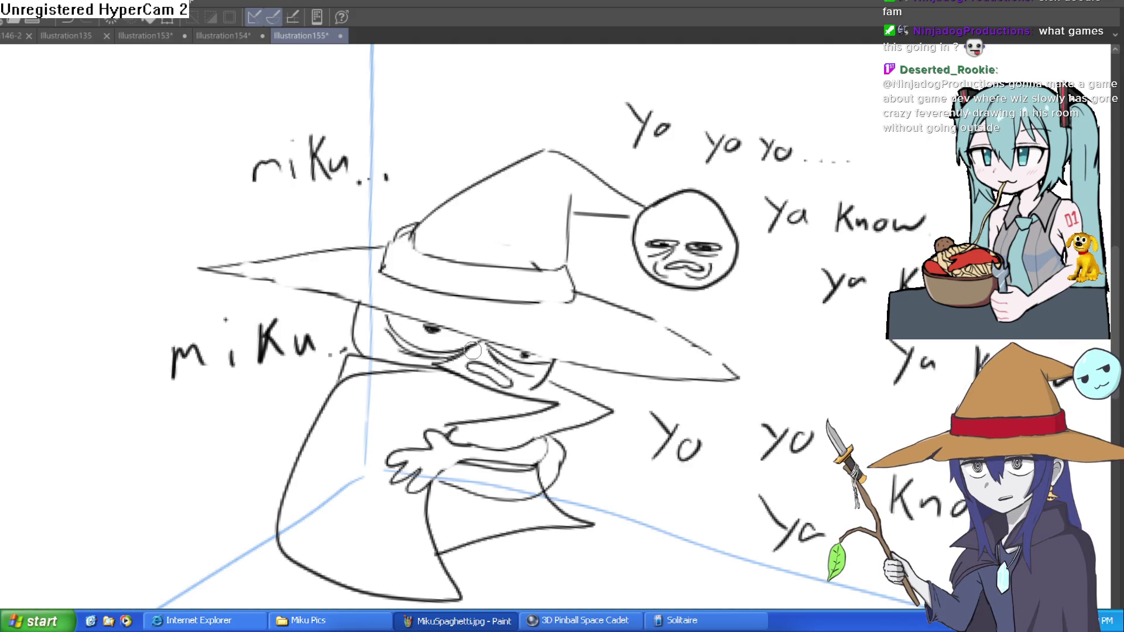
scroll(754, 427, down, 5)
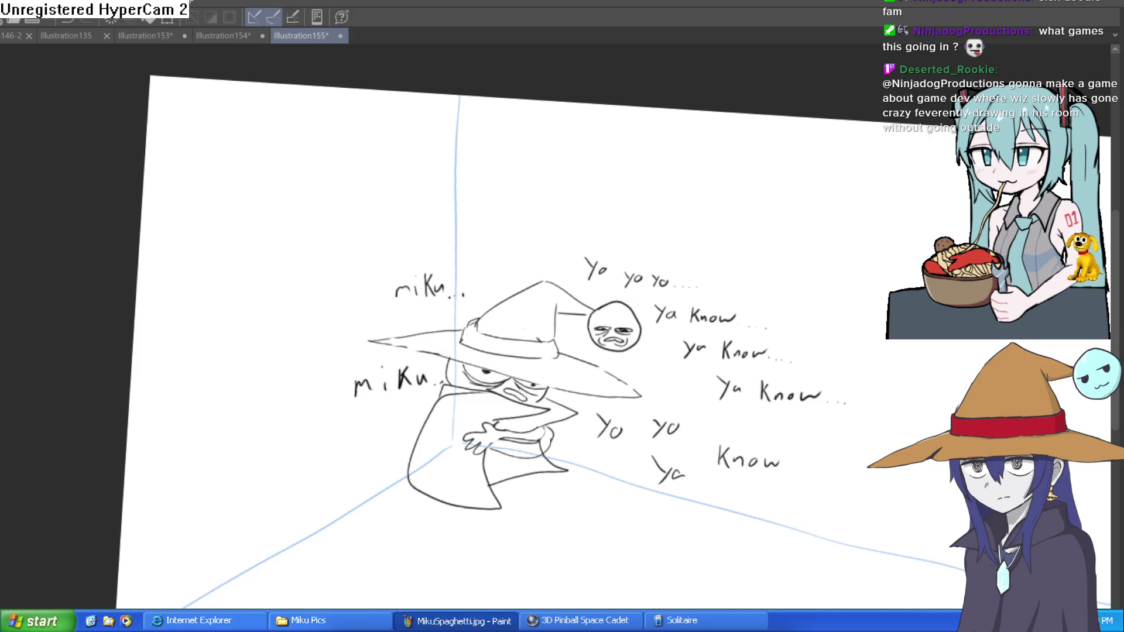
scroll(462, 376, up, 3)
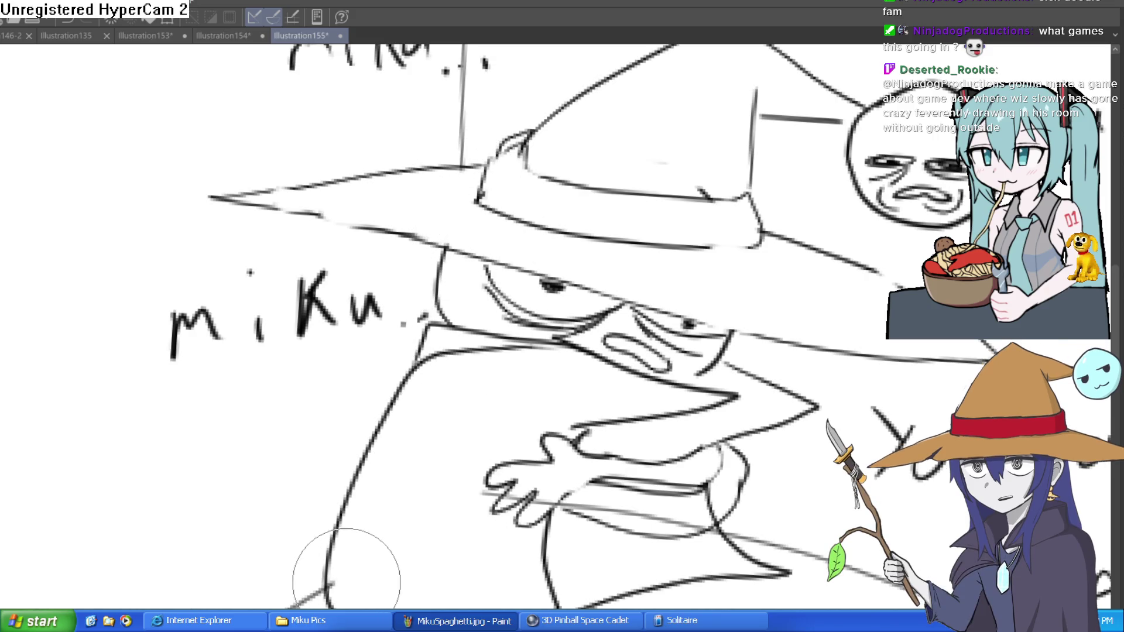
scroll(450, 390, down, 2)
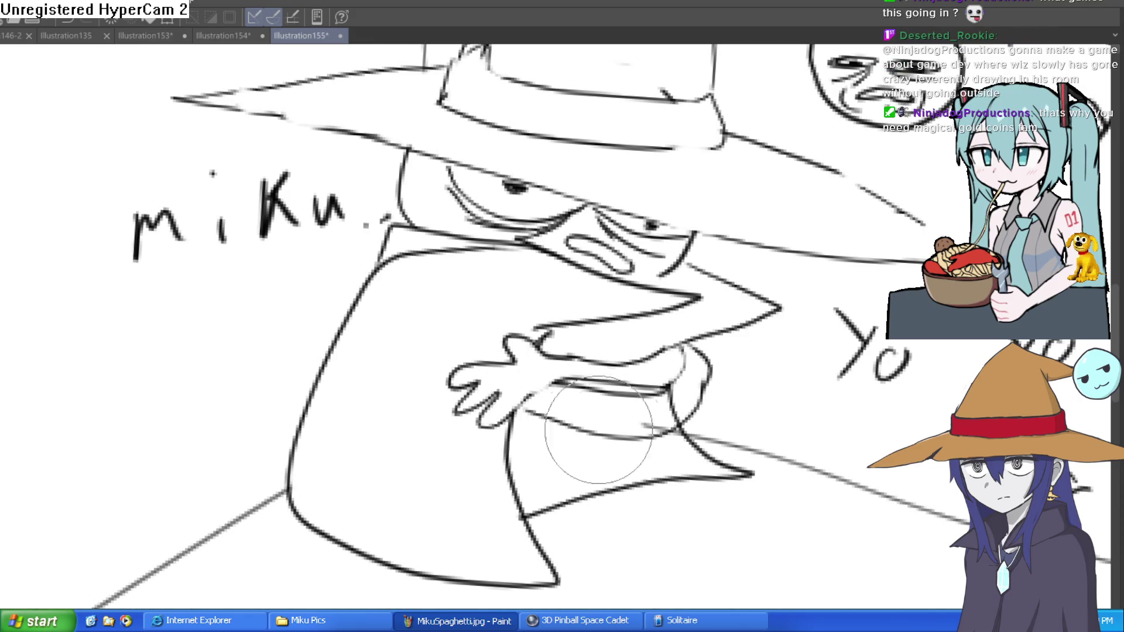
scroll(644, 428, down, 5)
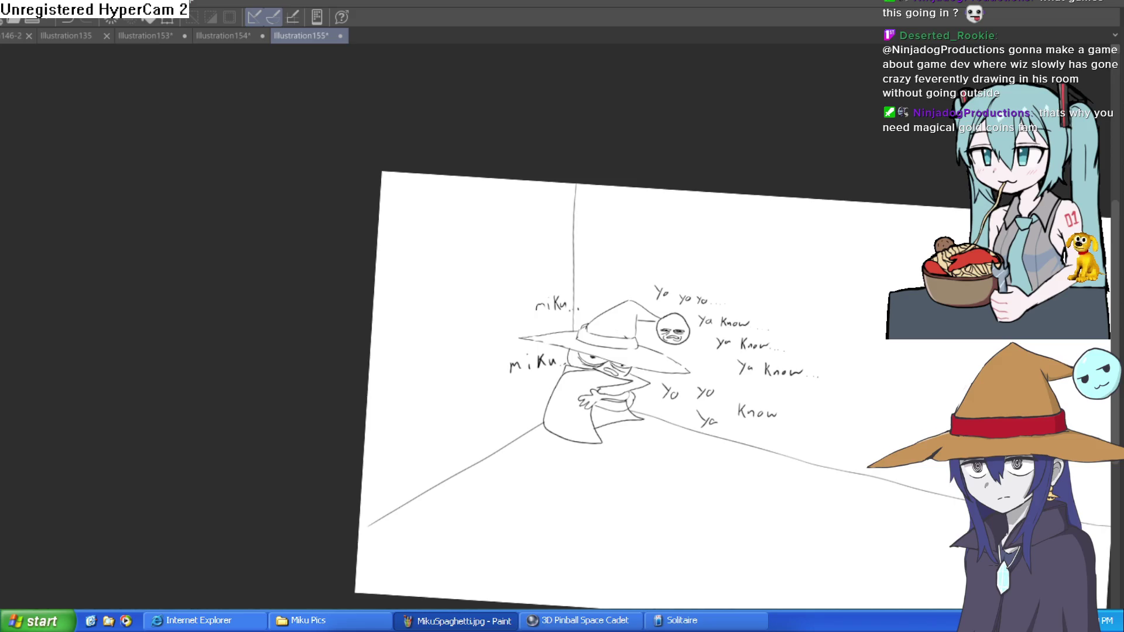
drag(795, 456, 704, 452)
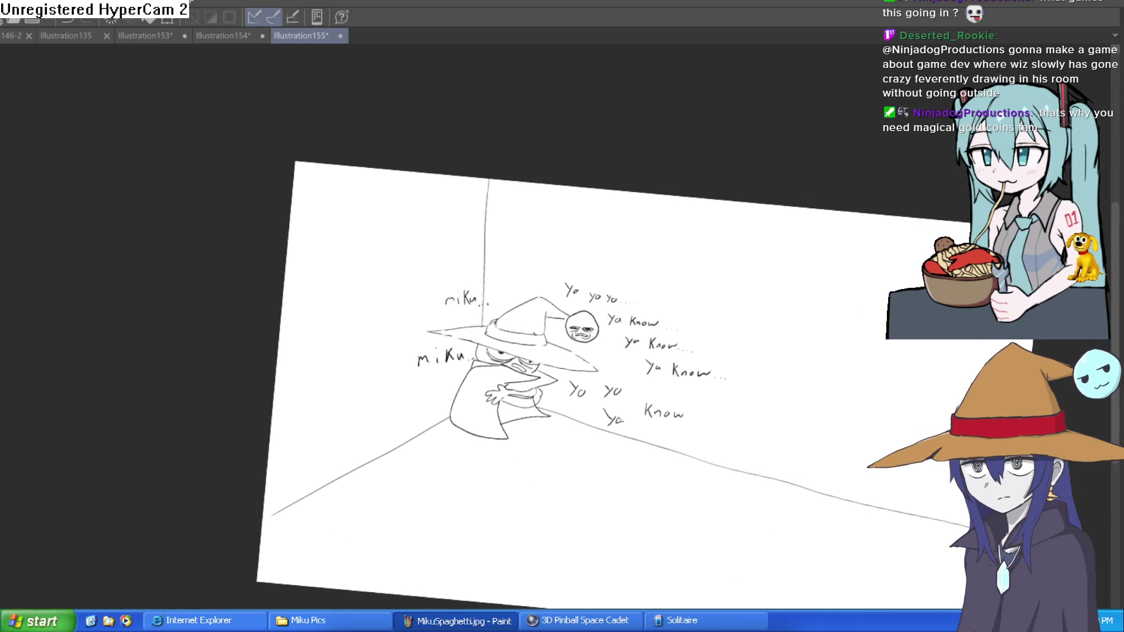
drag(793, 325, 797, 404)
mouse_move(264, 558)
mouse_down()
mouse_move(364, 503)
mouse_move(485, 465)
mouse_move(616, 466)
mouse_up()
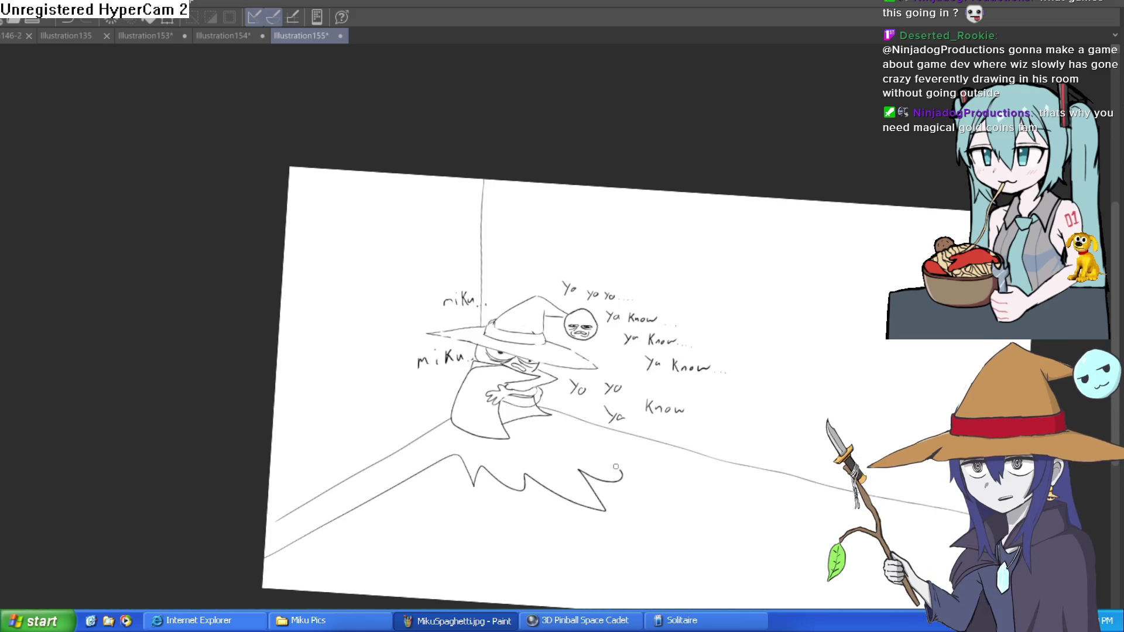
mouse_move(751, 372)
mouse_down()
mouse_move(660, 260)
mouse_move(613, 258)
mouse_move(551, 217)
mouse_move(506, 222)
mouse_move(460, 198)
mouse_move(380, 268)
mouse_move(407, 328)
mouse_move(361, 403)
mouse_move(424, 436)
mouse_up()
click(549, 593)
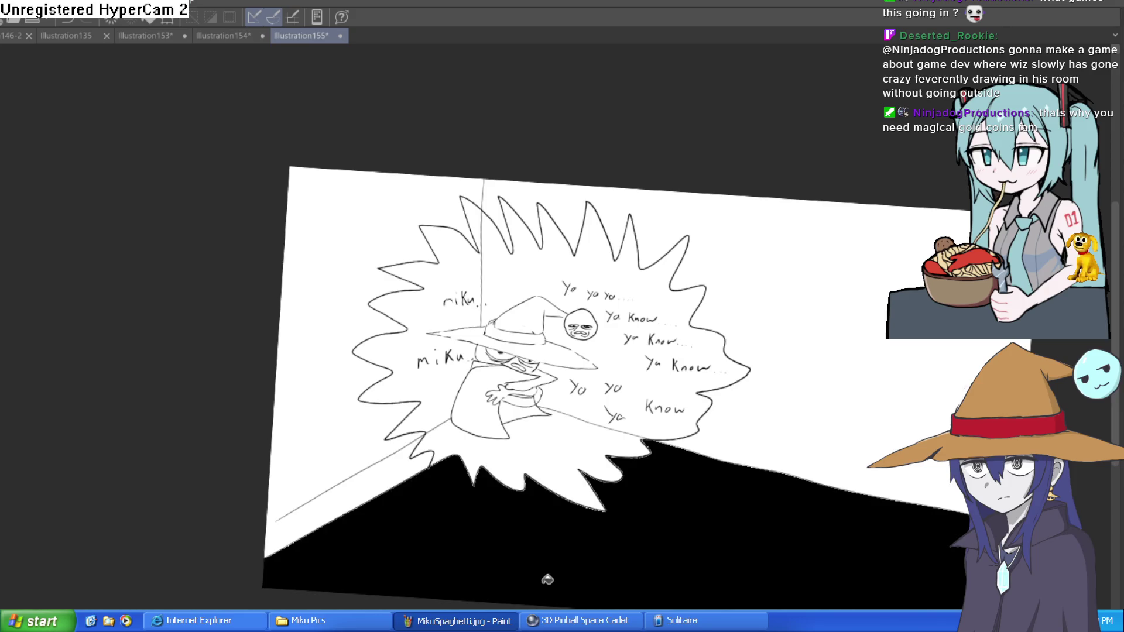
click(376, 471)
click(808, 315)
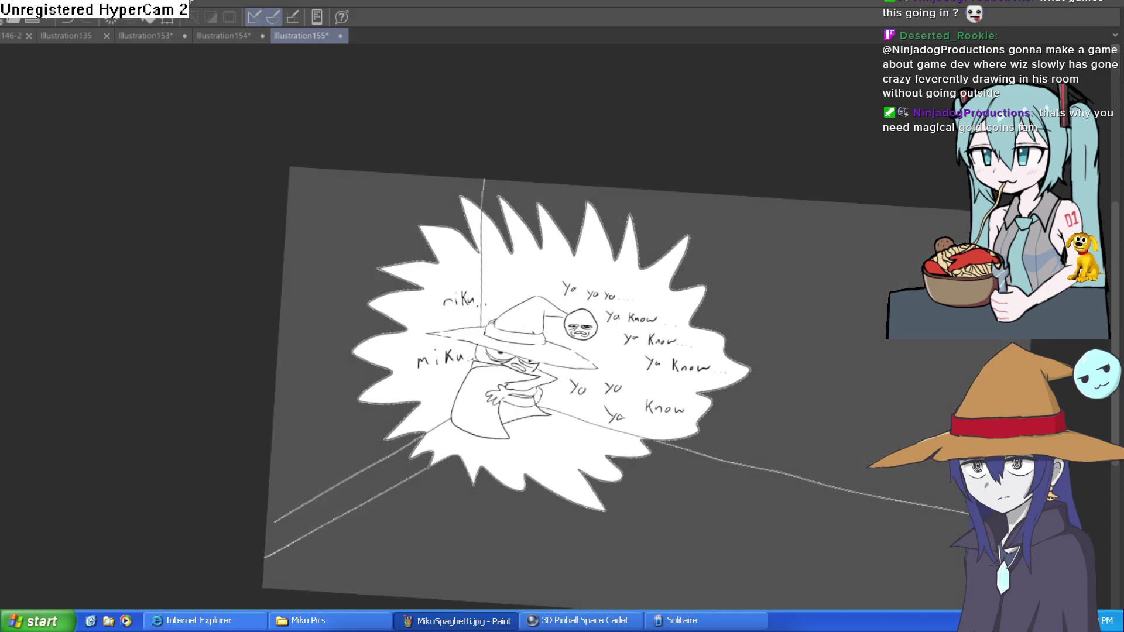
drag(773, 420, 786, 393)
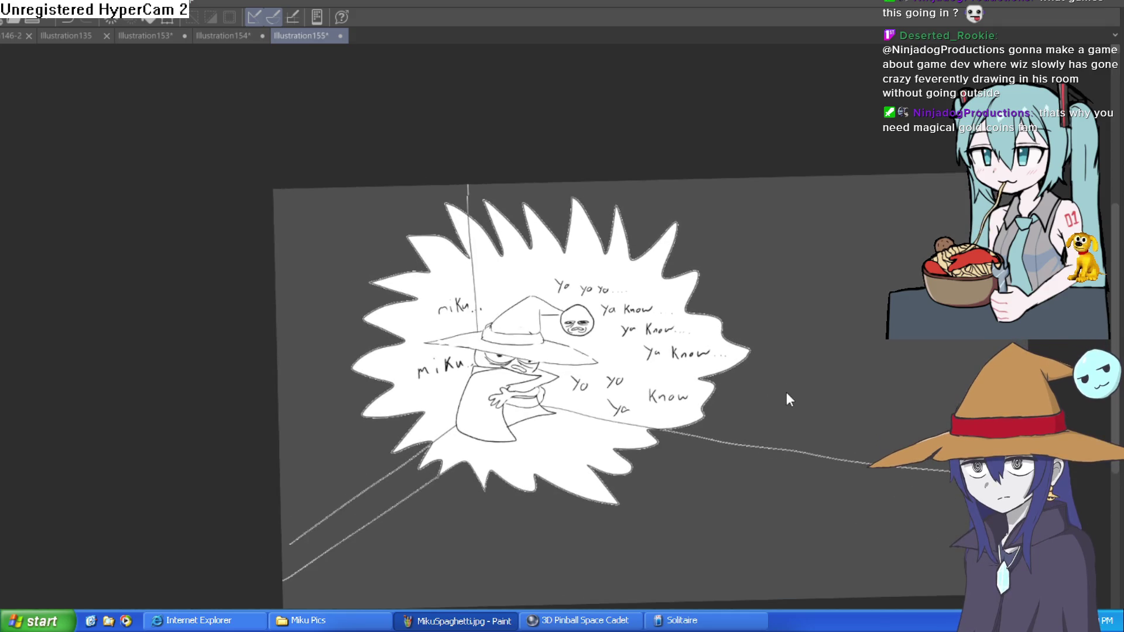
key(ctrl+z)
key(ctrl+z)
key(ctrl+z)
key(ctrl+z)
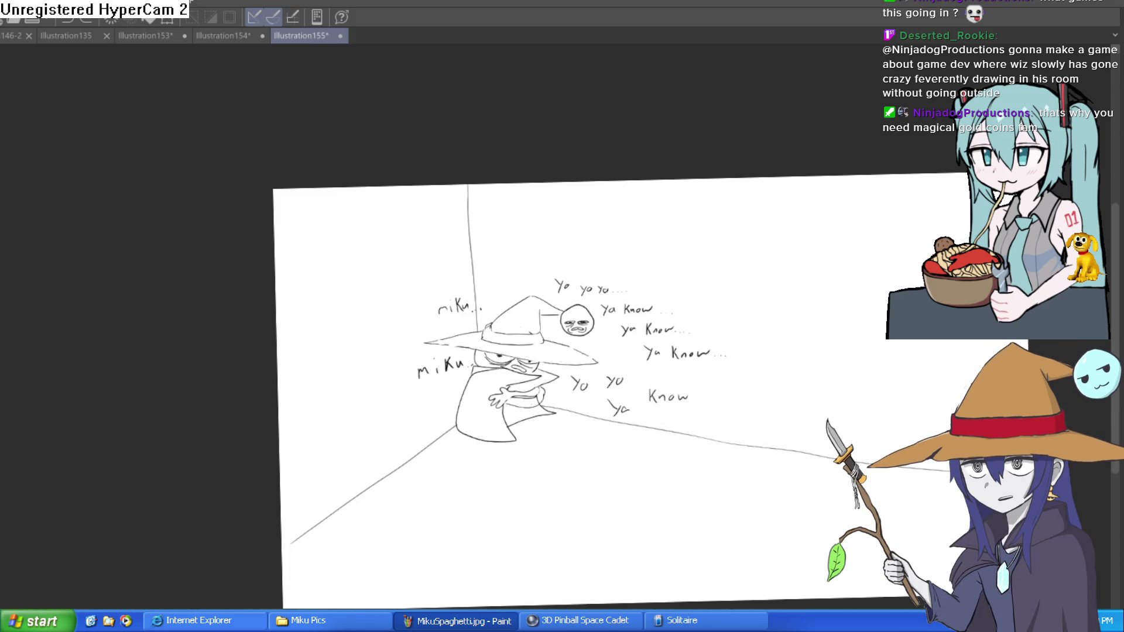
Redraw the circle as a wide arc and fill the areas left and right of it black
scroll(545, 223, up, 2)
mouse_move(538, 206)
mouse_down()
mouse_move(343, 296)
mouse_move(458, 580)
mouse_move(734, 520)
mouse_move(797, 336)
mouse_up()
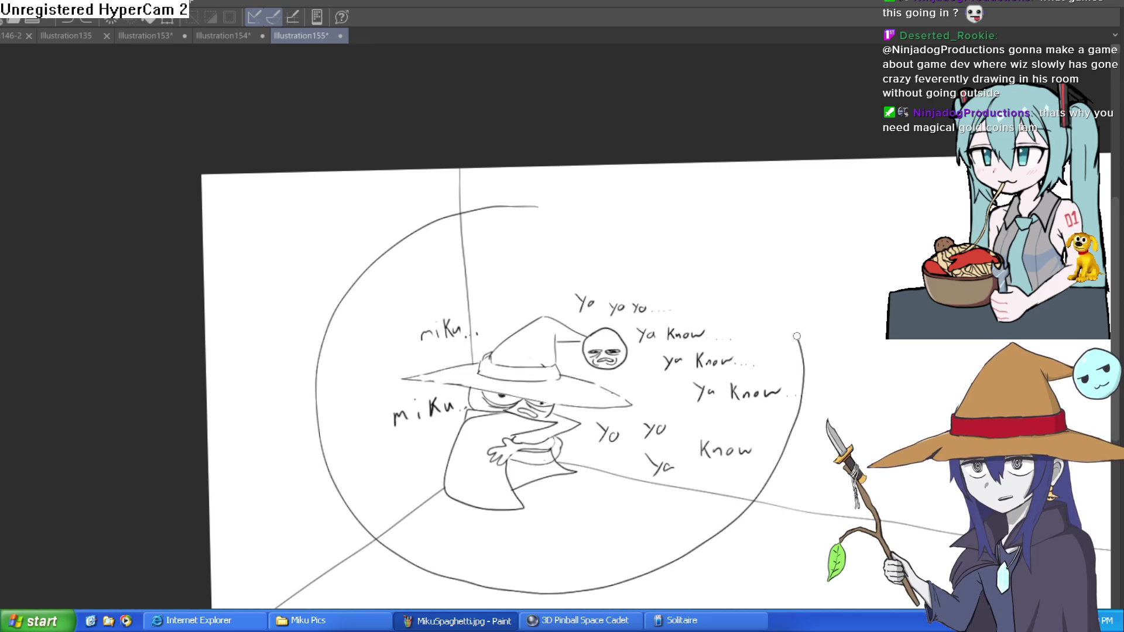
key(ctrl+z)
mouse_move(548, 202)
mouse_down()
mouse_move(360, 508)
mouse_move(715, 549)
mouse_move(817, 363)
mouse_move(627, 193)
mouse_move(495, 192)
mouse_up()
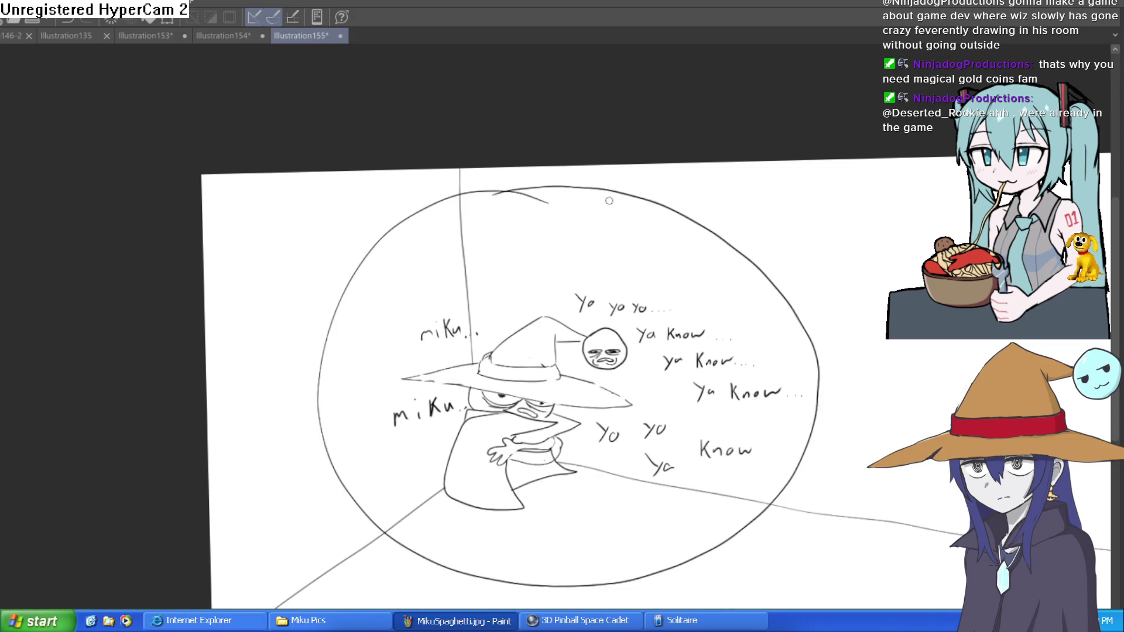
click(882, 302)
click(314, 277)
Sketch over the circle's upper-left and top rim
drag(801, 443, 762, 380)
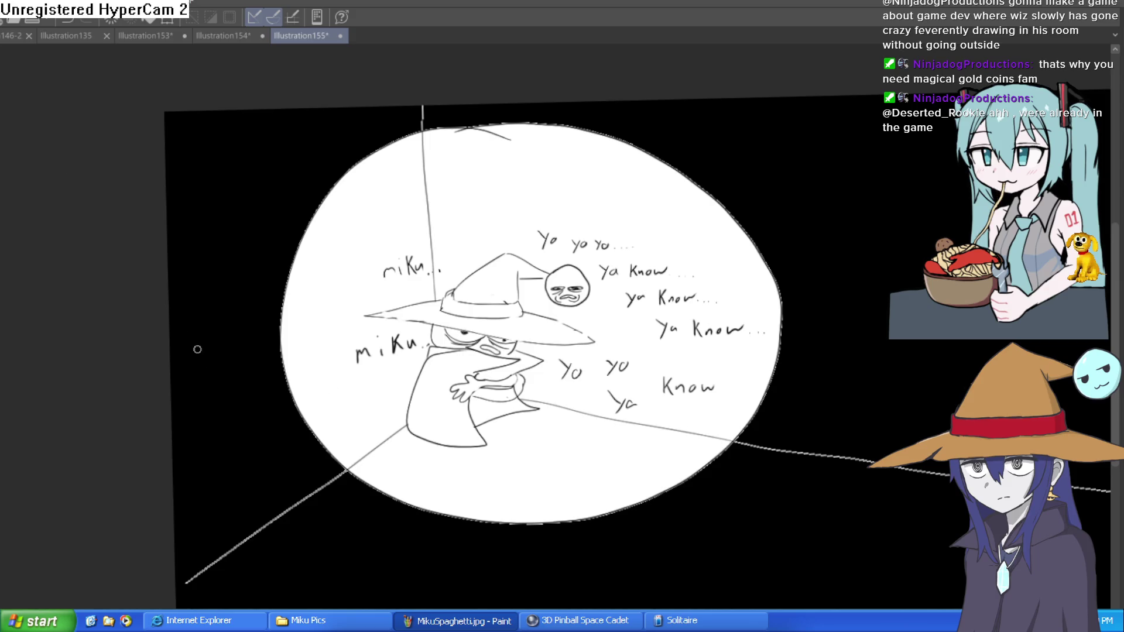
drag(284, 384, 330, 241)
mouse_move(284, 337)
mouse_down()
mouse_move(341, 205)
mouse_move(429, 135)
mouse_up()
mouse_move(342, 178)
mouse_down()
mouse_move(434, 136)
mouse_move(533, 126)
mouse_up()
drag(435, 138, 594, 138)
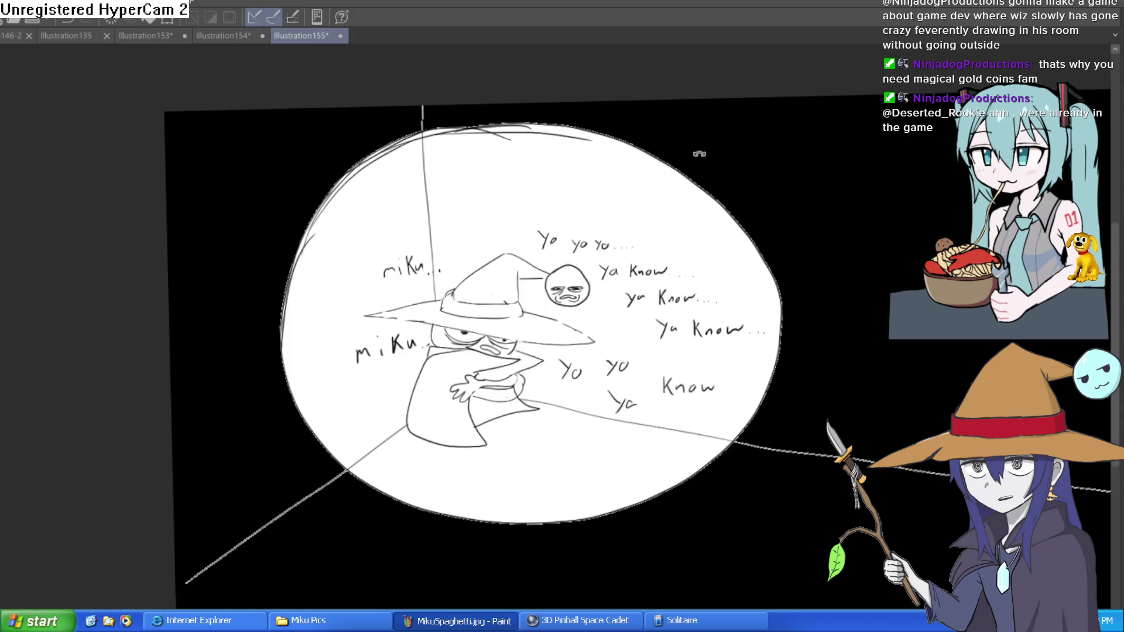
key(minus)
key(minus)
key(minus)
mouse_move(374, 194)
mouse_down()
mouse_move(319, 293)
mouse_move(427, 161)
mouse_move(483, 123)
mouse_up()
Pencil over the circle's top, right, left and upper-left rim while rotating the canvas
drag(433, 153, 571, 115)
mouse_move(490, 122)
mouse_down()
mouse_move(592, 108)
mouse_move(795, 372)
mouse_up()
drag(773, 316, 759, 428)
mouse_move(761, 390)
mouse_down()
mouse_move(720, 474)
mouse_move(413, 591)
mouse_up()
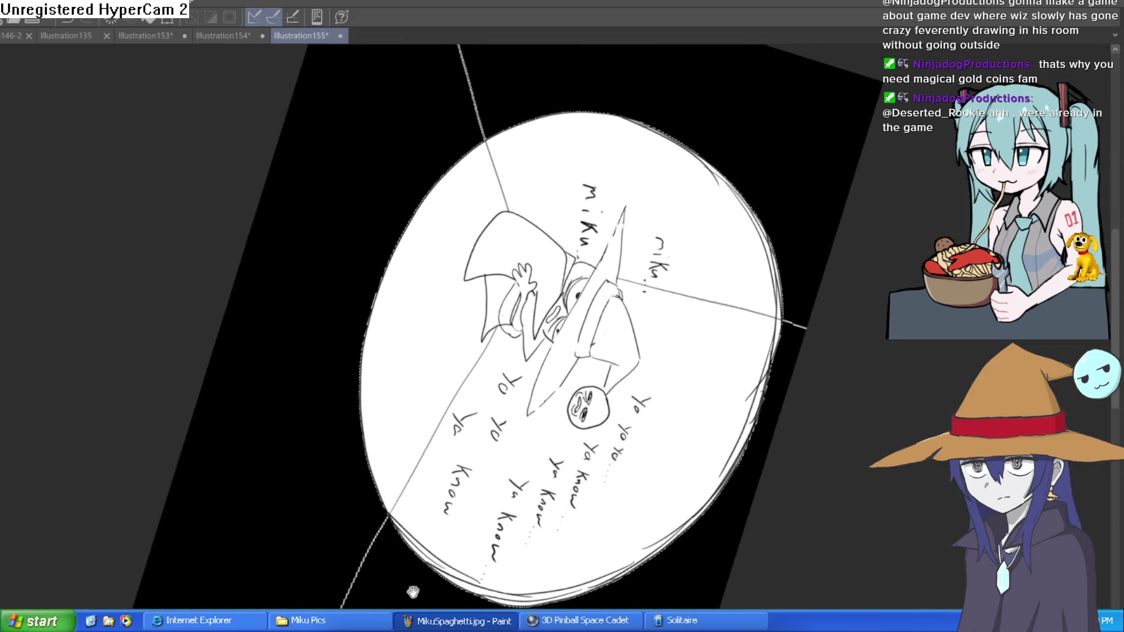
mouse_move(396, 525)
mouse_down()
mouse_move(367, 410)
mouse_move(367, 339)
mouse_move(397, 252)
mouse_up()
drag(369, 375, 433, 199)
mouse_move(411, 239)
mouse_down()
mouse_move(485, 146)
mouse_move(543, 117)
mouse_up()
mouse_move(465, 172)
mouse_down()
mouse_move(577, 116)
mouse_move(442, 154)
mouse_up()
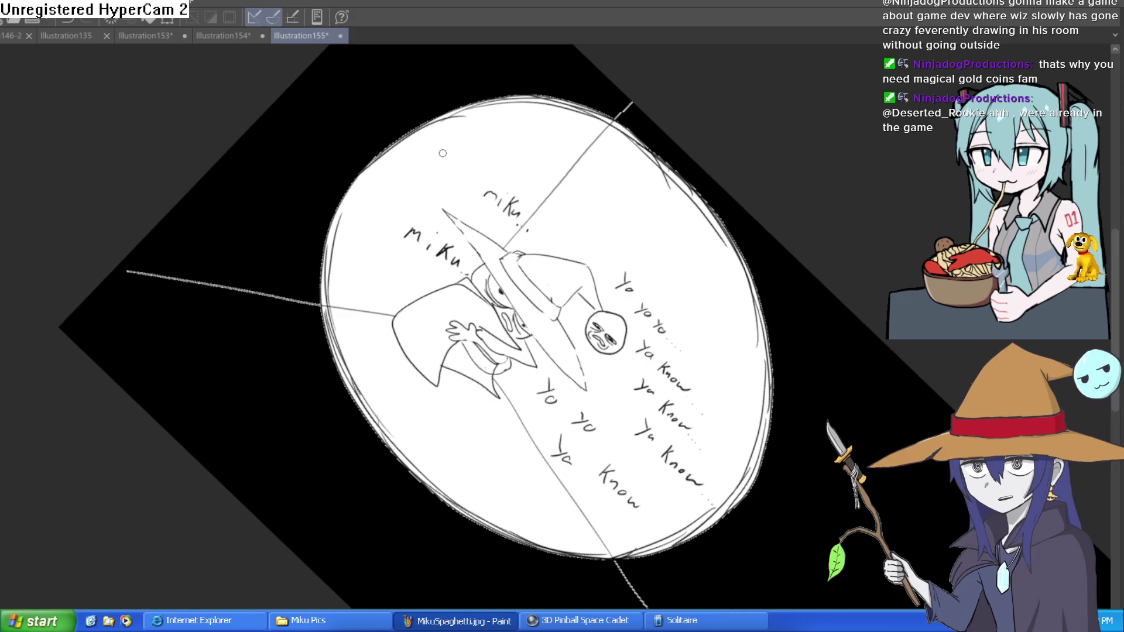
key(minus)
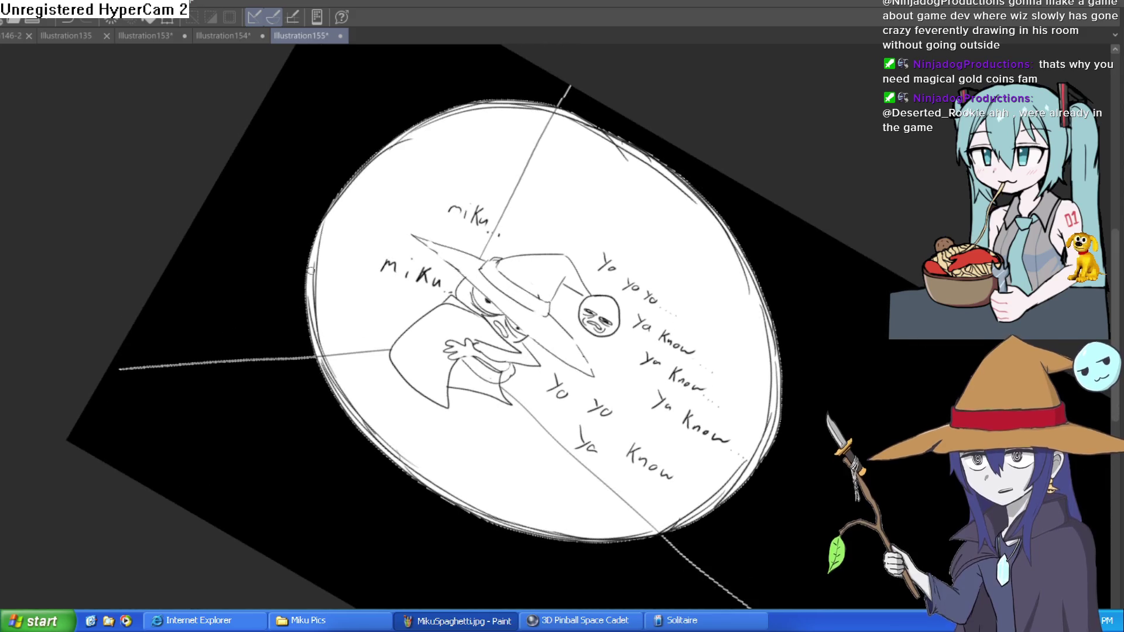
mouse_move(312, 257)
mouse_down()
mouse_move(424, 130)
mouse_move(507, 100)
mouse_up()
mouse_move(379, 157)
mouse_down()
mouse_move(445, 114)
mouse_move(521, 111)
mouse_up()
key(minus)
key(minus)
key(minus)
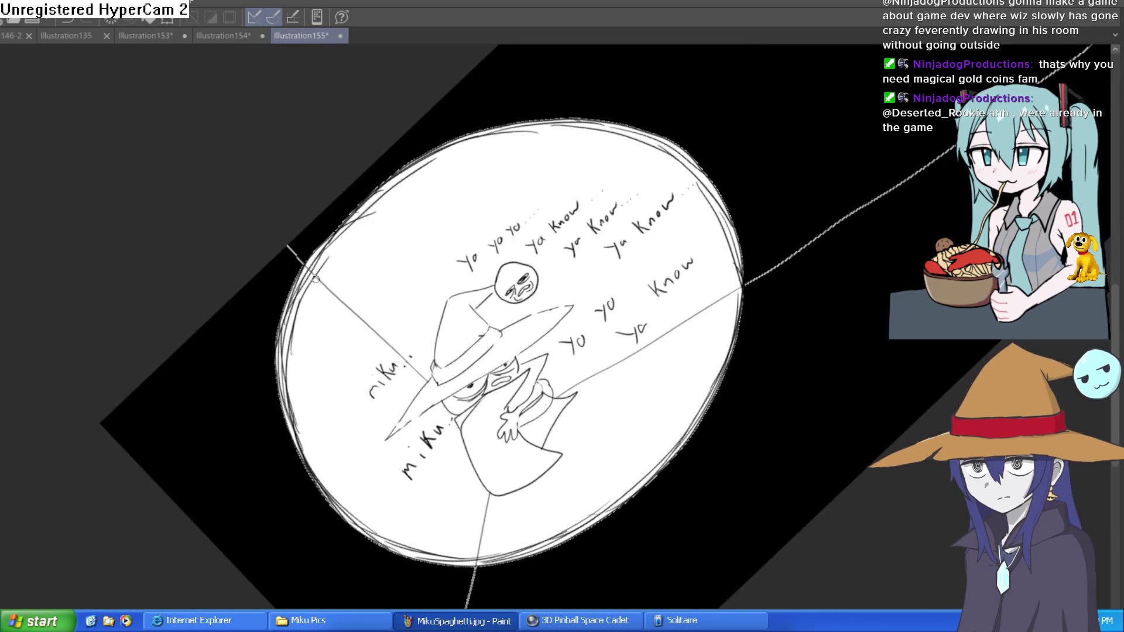
mouse_move(343, 235)
mouse_down()
mouse_move(456, 143)
mouse_move(507, 126)
mouse_move(597, 128)
mouse_move(523, 133)
mouse_up()
Layer more strokes on the lower-right, left and upper-left rim, rotating the view as needed
key(asciicircum)
key(asciicircum)
key(asciicircum)
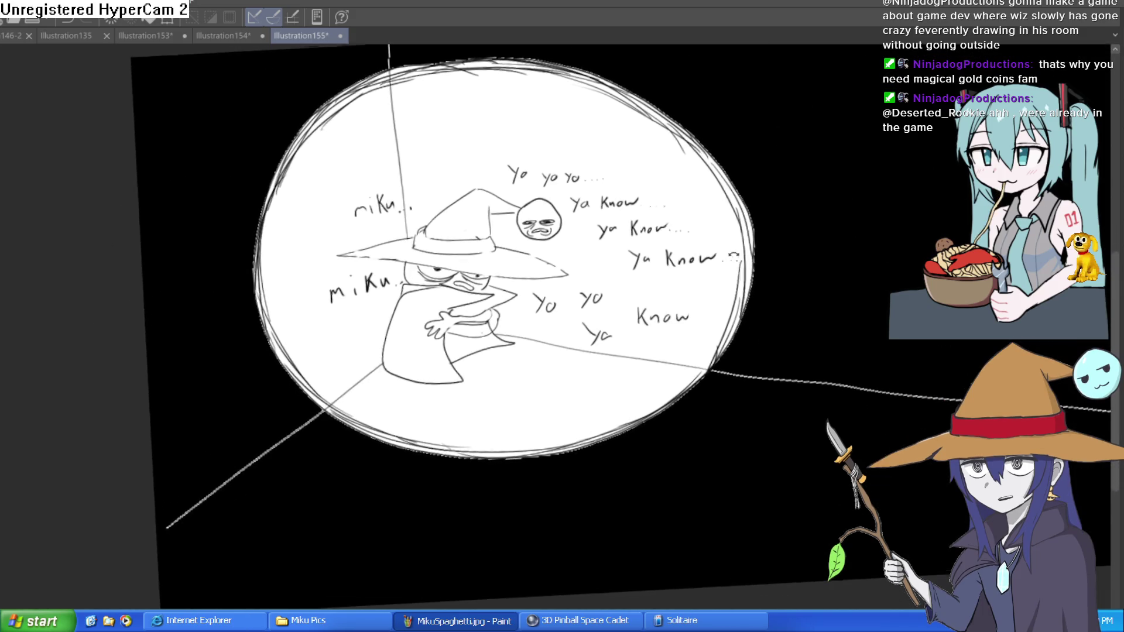
mouse_move(704, 347)
mouse_down()
mouse_move(671, 395)
mouse_move(735, 292)
mouse_move(655, 401)
mouse_move(583, 443)
mouse_move(462, 459)
mouse_up()
key(asciicircum)
key(asciicircum)
key(asciicircum)
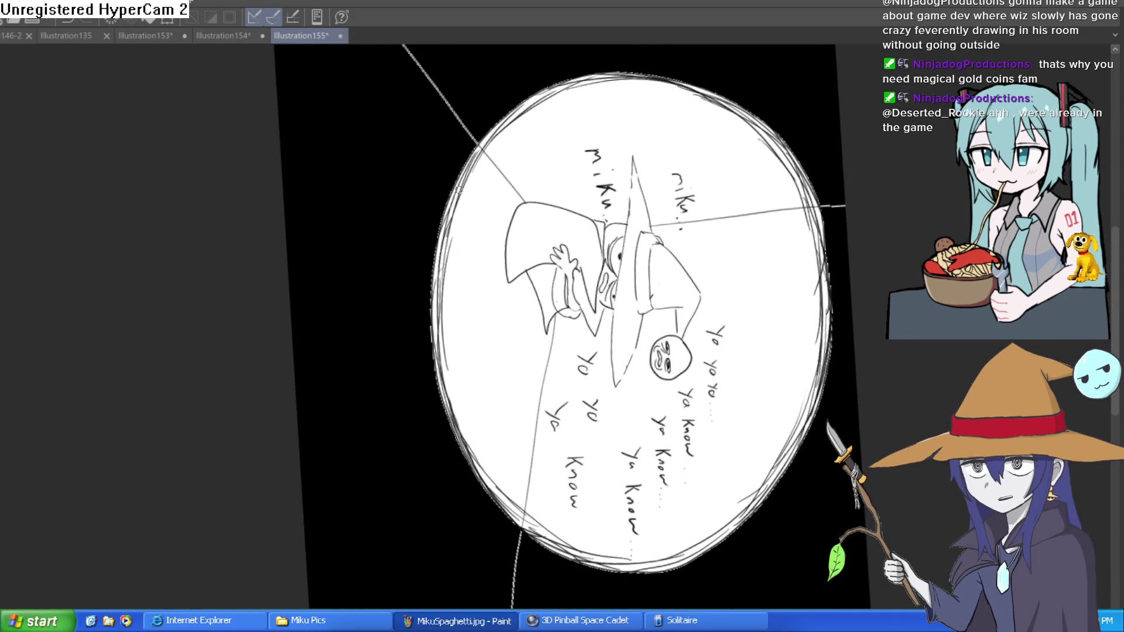
mouse_move(454, 243)
mouse_down()
mouse_move(478, 153)
mouse_move(548, 92)
mouse_move(559, 97)
mouse_up()
key(minus)
key(minus)
key(minus)
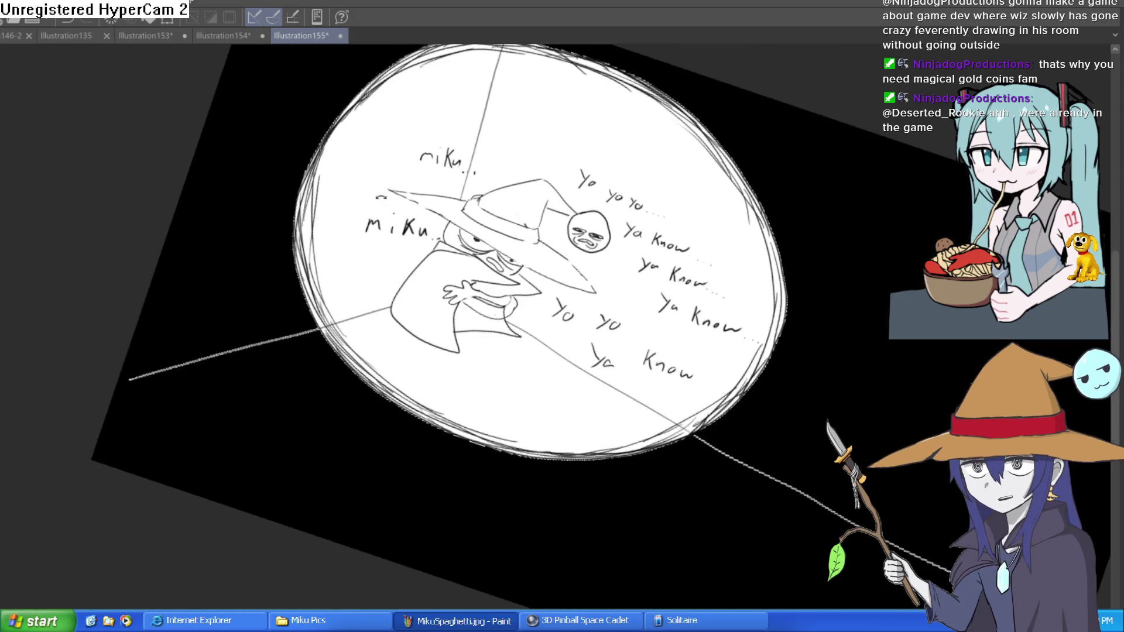
mouse_move(313, 256)
mouse_down()
mouse_move(314, 196)
mouse_move(342, 123)
mouse_move(404, 66)
mouse_up()
key(minus)
key(minus)
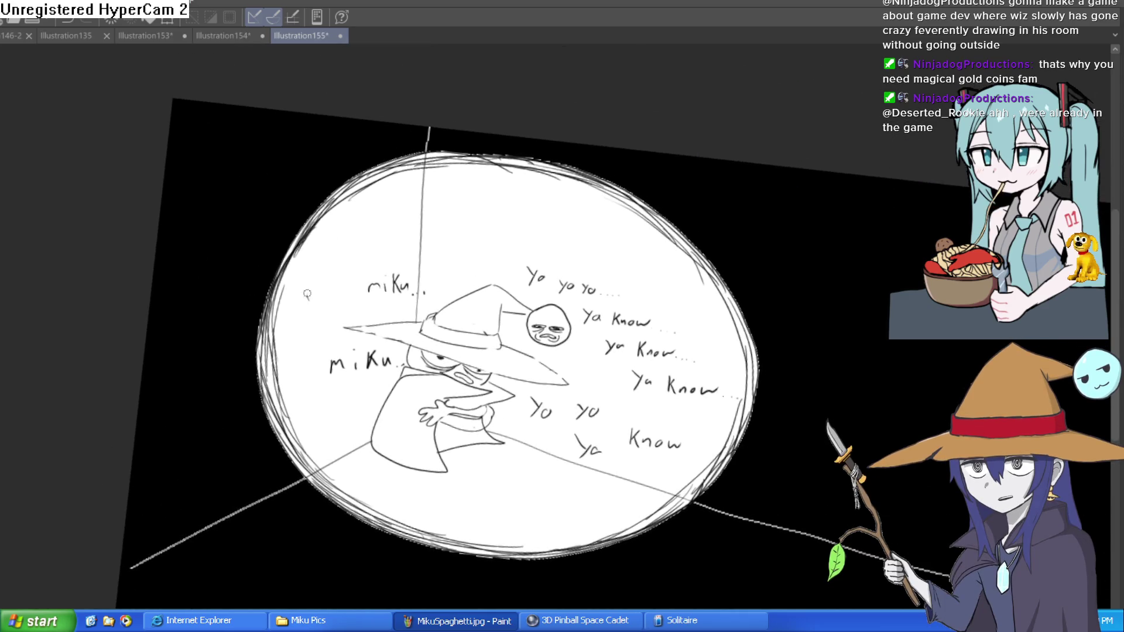
drag(339, 202, 309, 298)
drag(281, 339, 338, 210)
mouse_move(283, 310)
mouse_down()
mouse_move(352, 217)
mouse_move(451, 155)
mouse_move(500, 167)
mouse_up()
key(minus)
drag(586, 169, 416, 173)
mouse_move(328, 422)
mouse_down()
mouse_move(380, 272)
mouse_move(463, 196)
mouse_up()
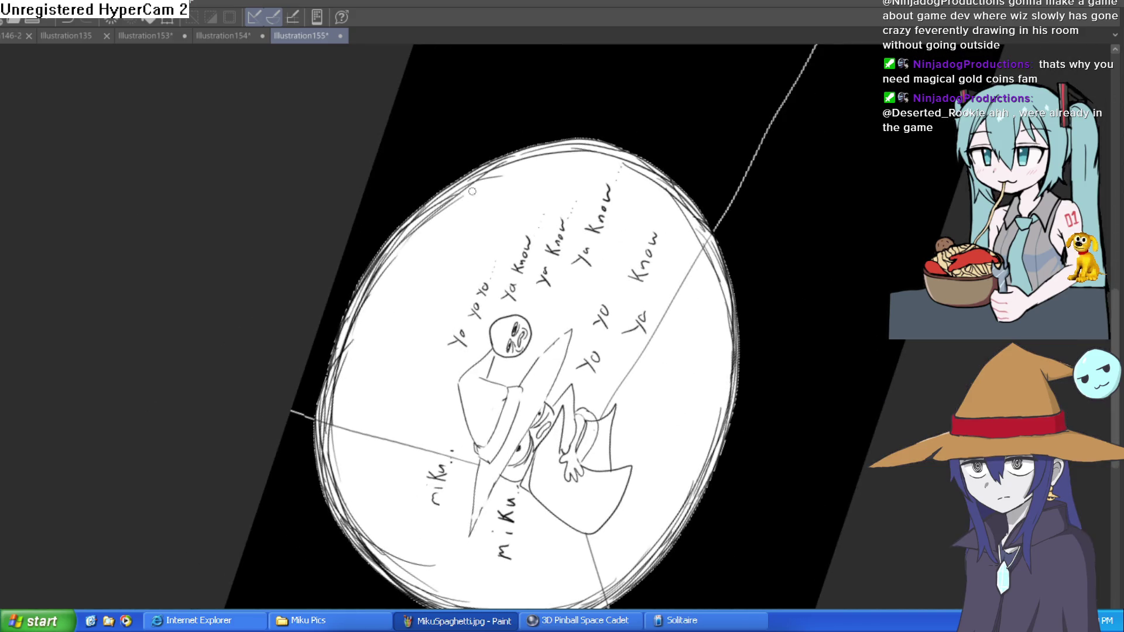
drag(410, 234, 525, 160)
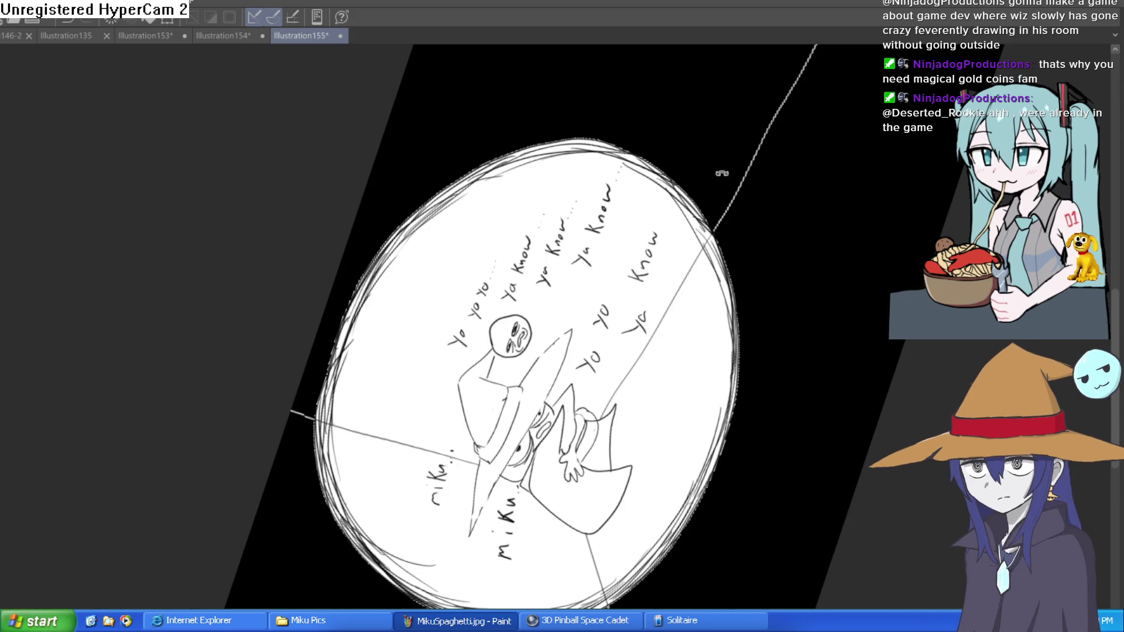
drag(723, 171, 742, 334)
mouse_move(741, 387)
mouse_down()
mouse_move(678, 492)
mouse_move(606, 544)
mouse_up()
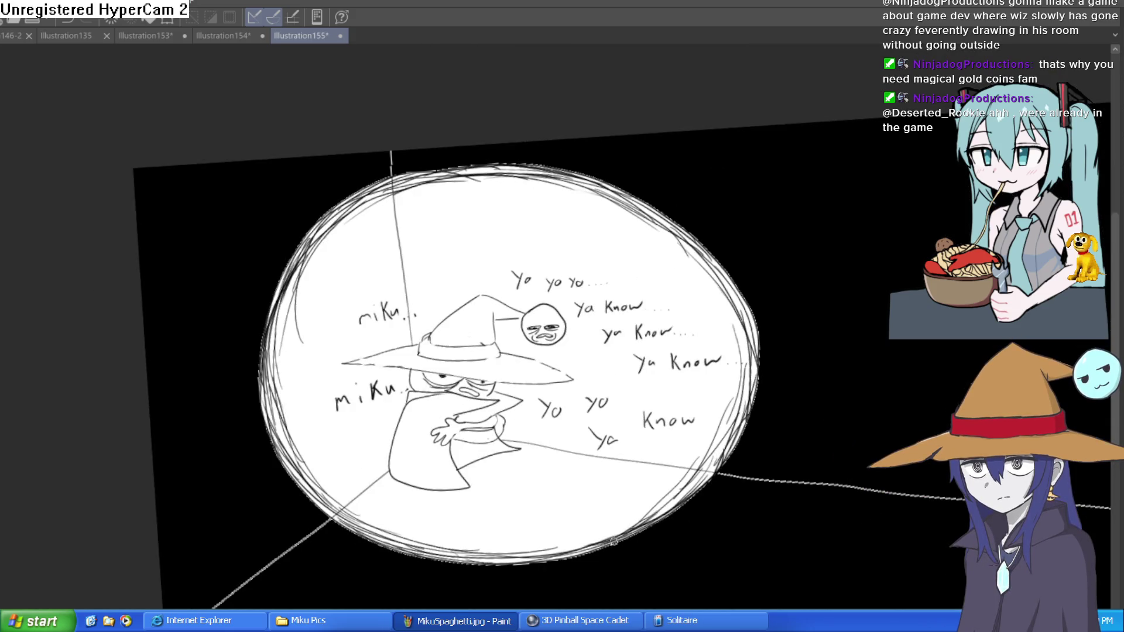
Mirror the canvas horizontally to check the circle, then flip it back to normal
scroll(725, 505, down, 1)
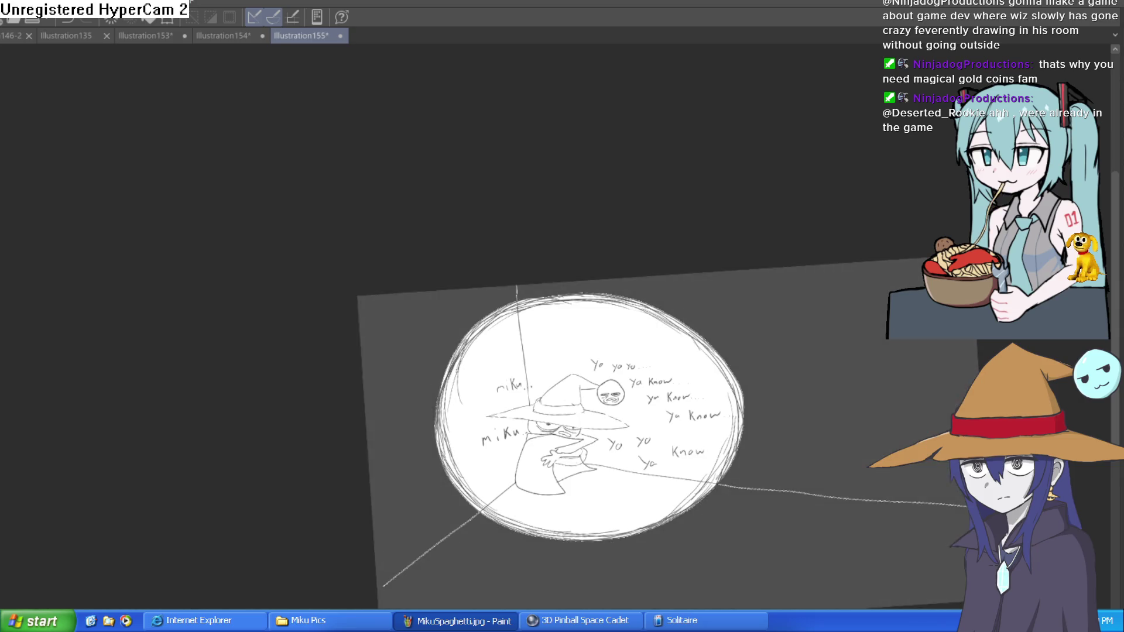
scroll(719, 397, up, 2)
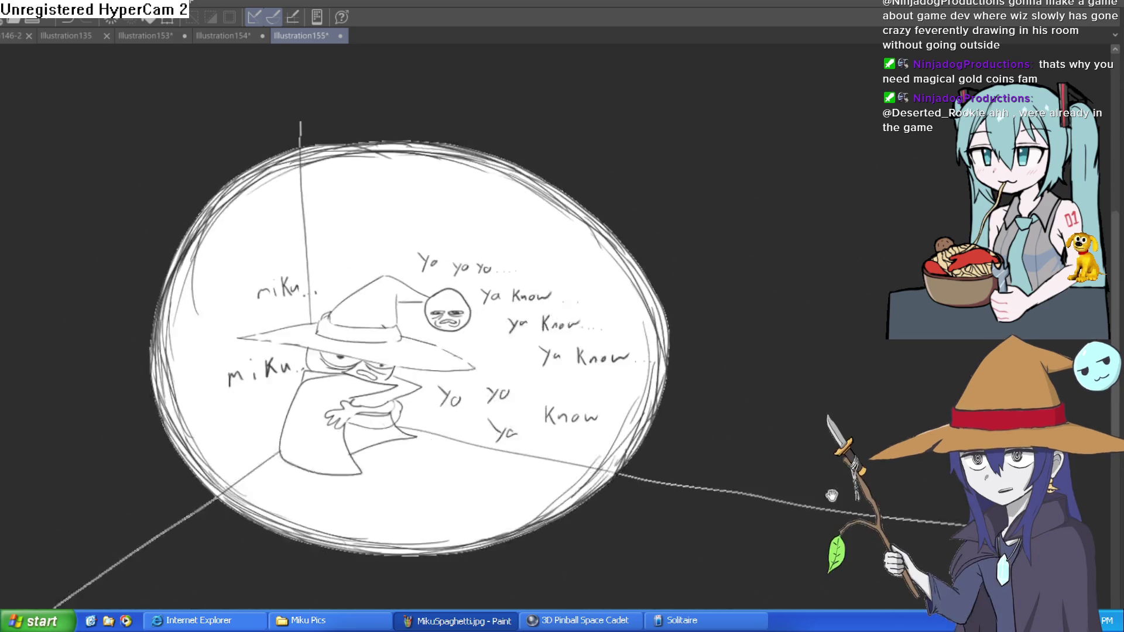
scroll(719, 398, up, 1)
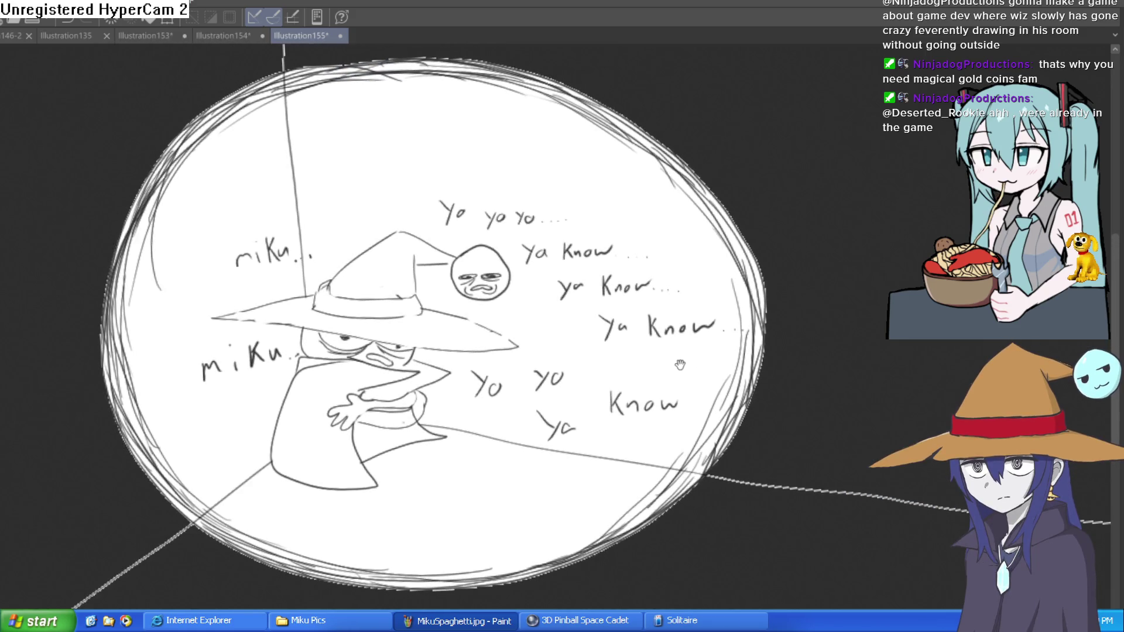
key(h)
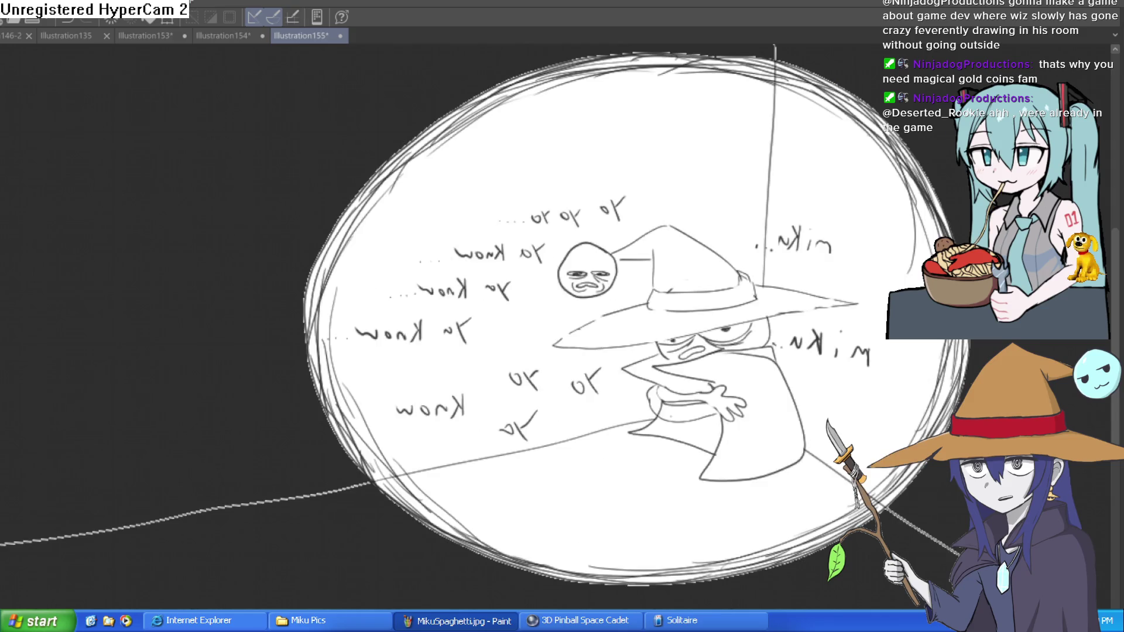
key(h)
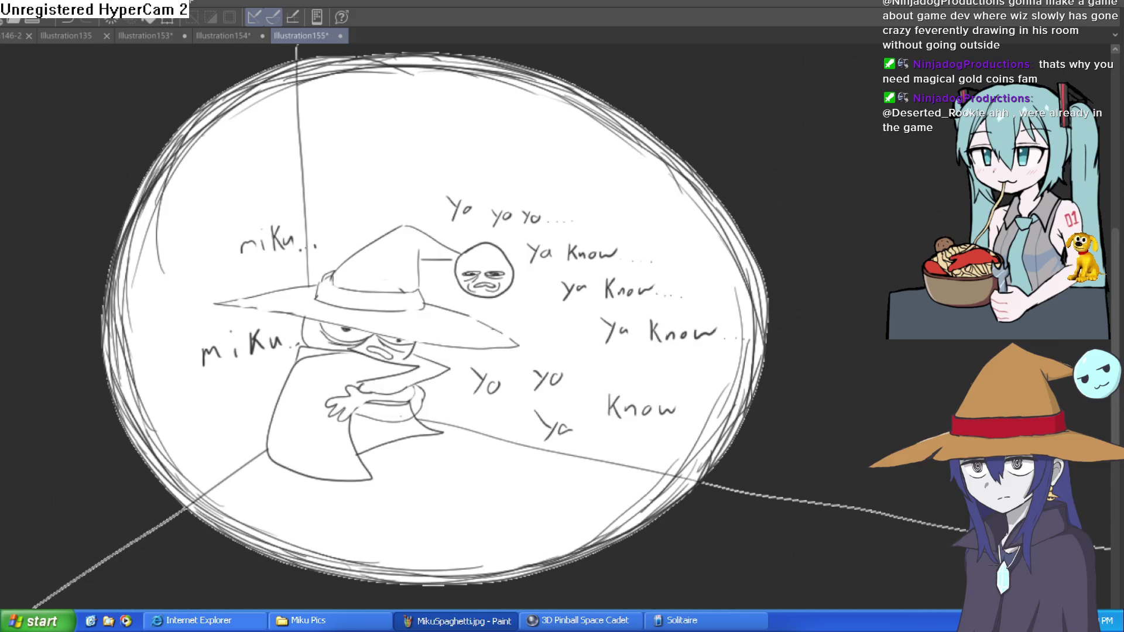
In Layout 1, drag the orc (Sprite9) a little left and slightly down
click(244, 36)
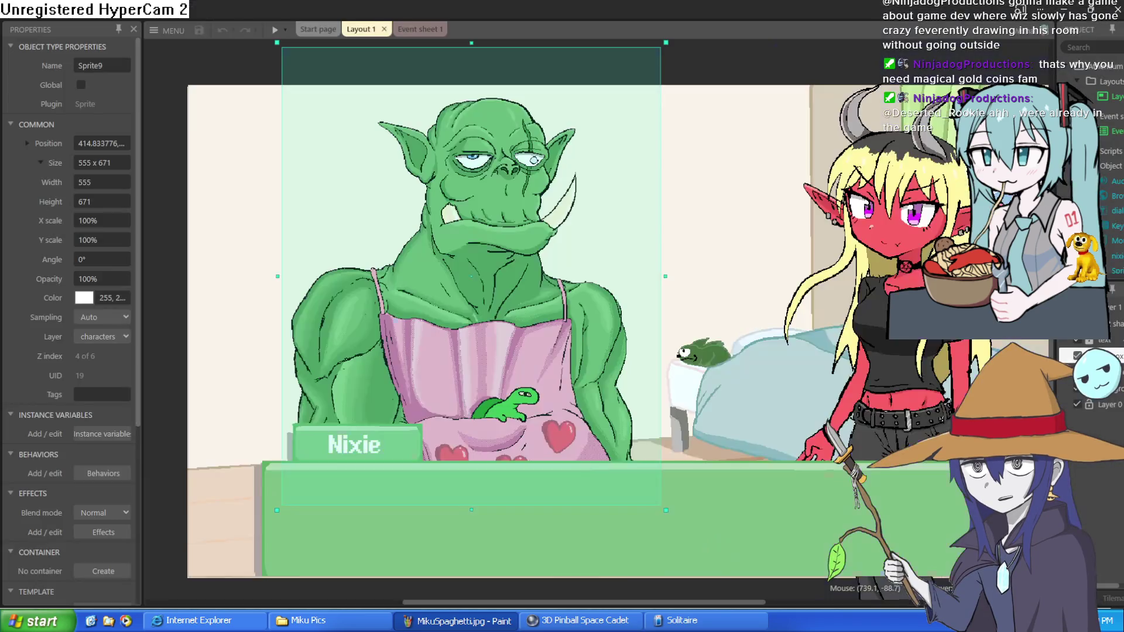
scroll(577, 238, up, 1)
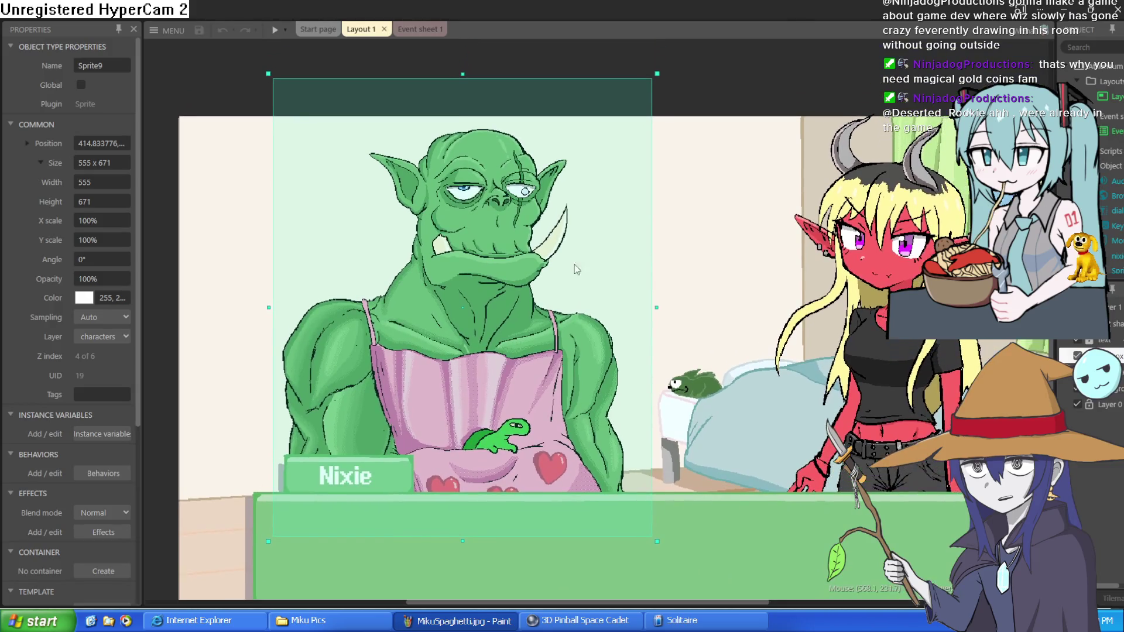
click(677, 90)
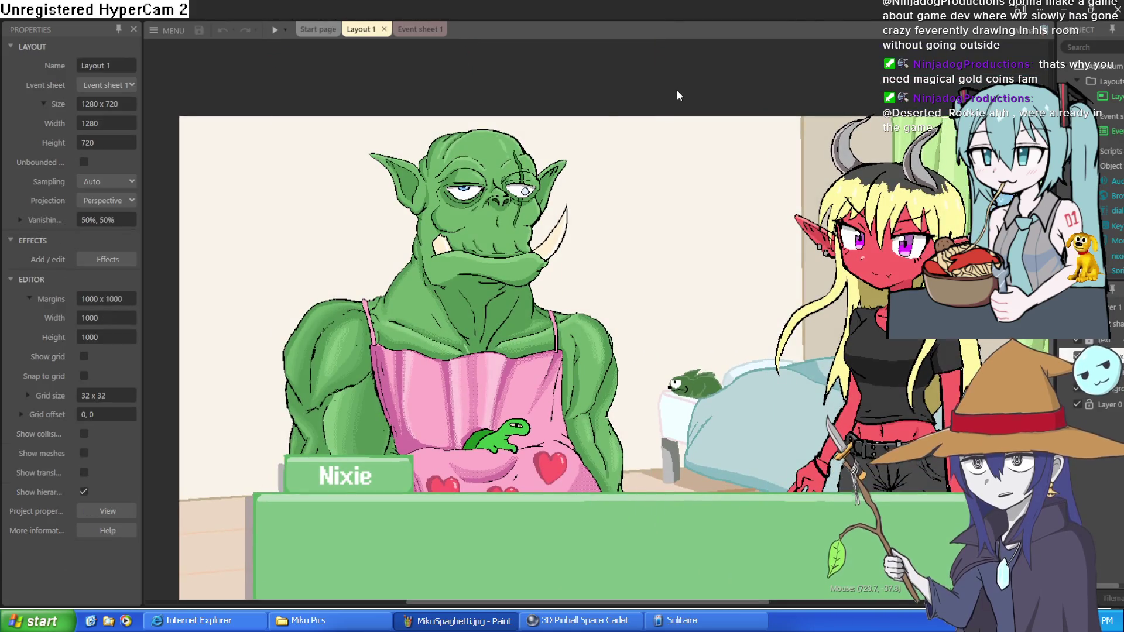
mouse_move(595, 119)
mouse_down()
mouse_move(655, 93)
mouse_move(665, 131)
mouse_move(554, 122)
mouse_move(635, 109)
mouse_up()
mouse_move(635, 416)
mouse_down()
mouse_move(640, 335)
mouse_move(634, 377)
mouse_up()
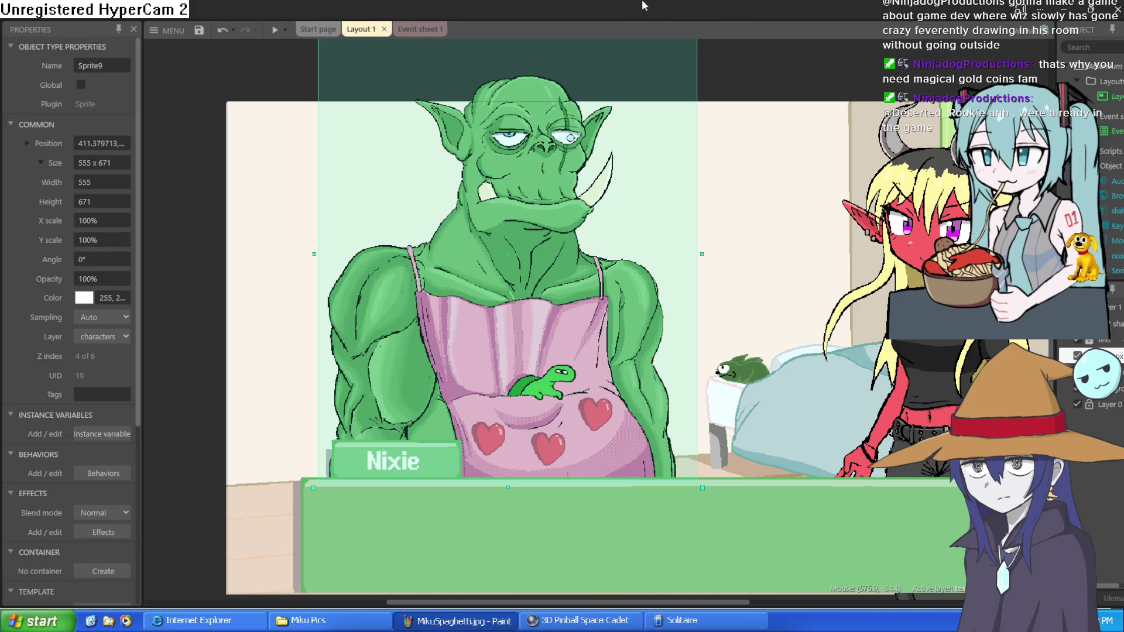
drag(529, 260, 501, 290)
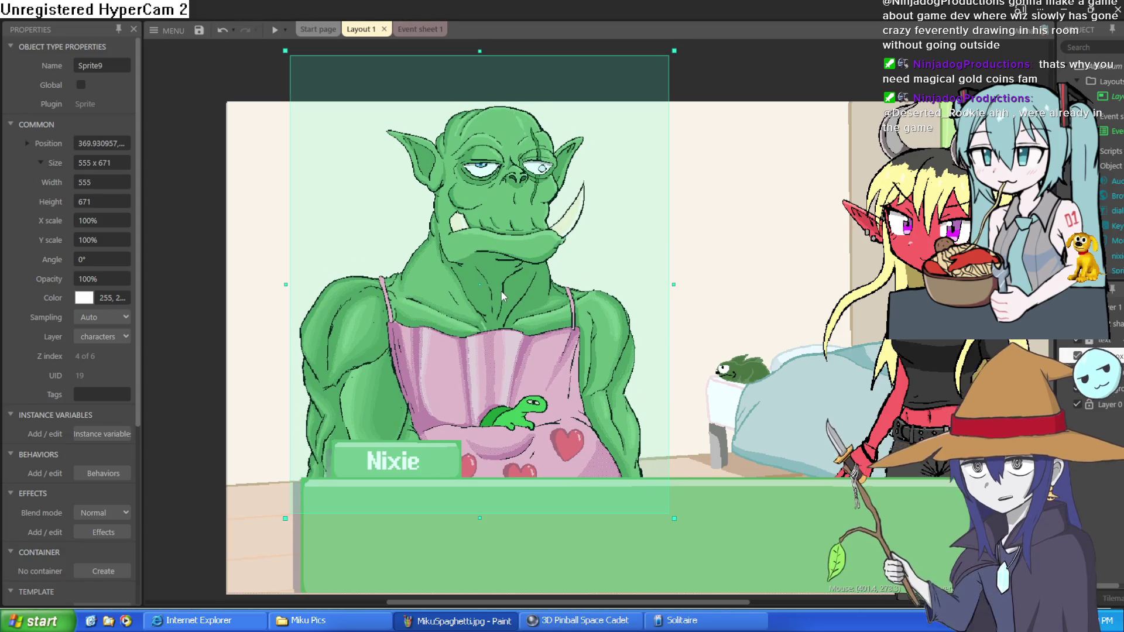
mouse_move(504, 337)
mouse_down()
mouse_move(517, 292)
mouse_move(514, 339)
mouse_up()
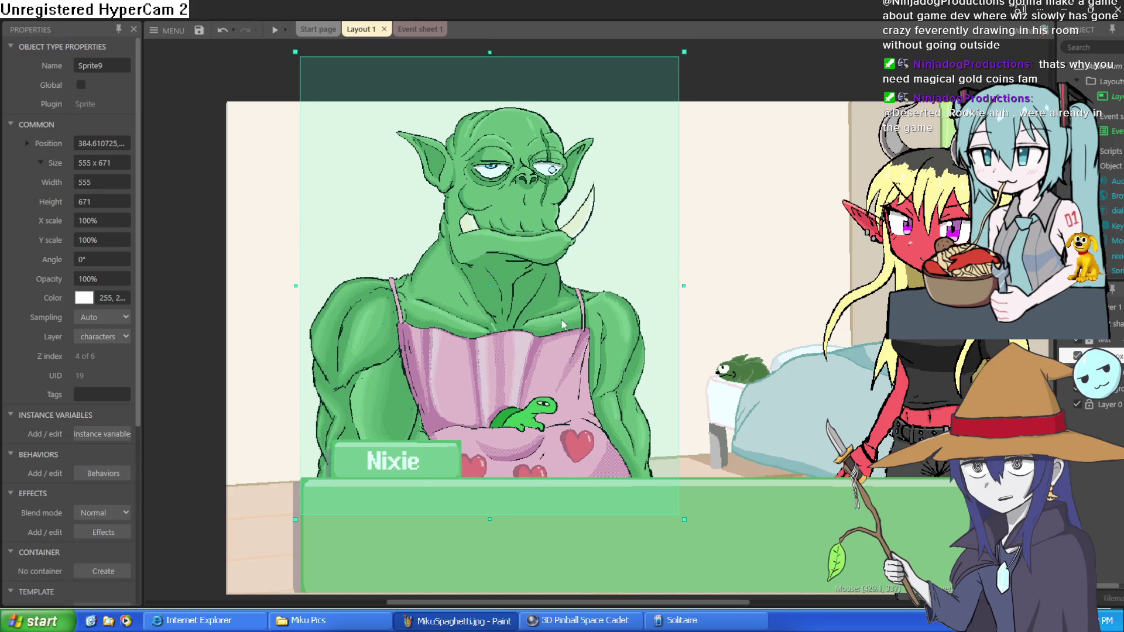
scroll(585, 318, right, 3)
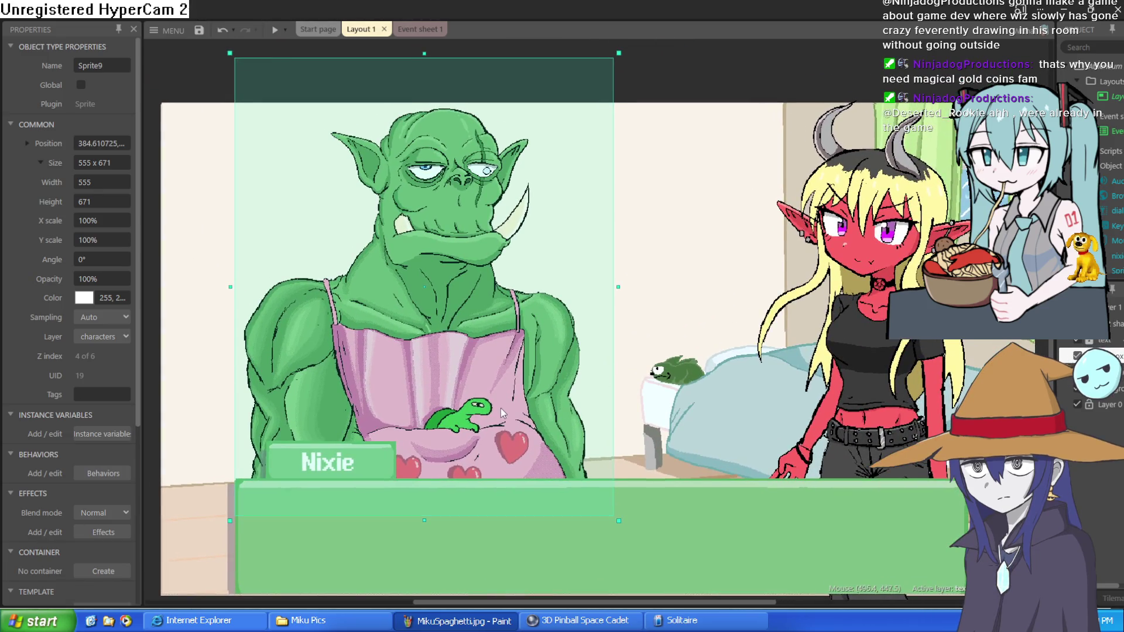
drag(501, 409, 500, 413)
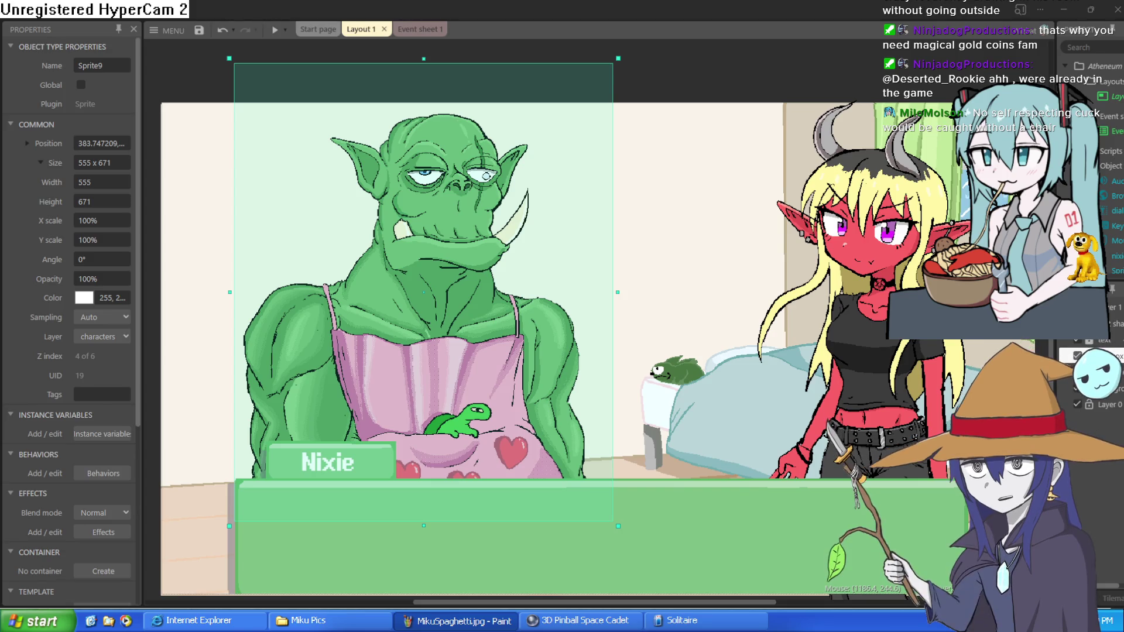
Scroll the layout down toward the orc and the Nixie dialogue box
scroll(738, 264, down, 3)
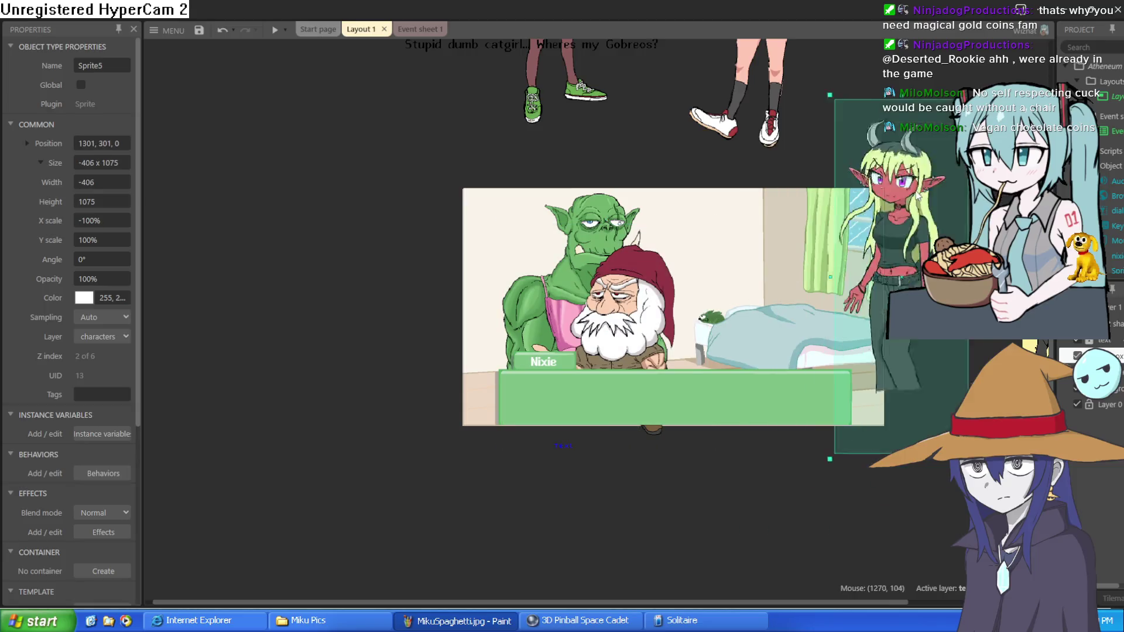
Lower the gnome (Sprite6) and orc (Sprite9) so both sit behind the dialogue box
mouse_move(602, 308)
mouse_down()
mouse_move(736, 261)
mouse_move(778, 287)
mouse_up()
scroll(813, 311, up, 3)
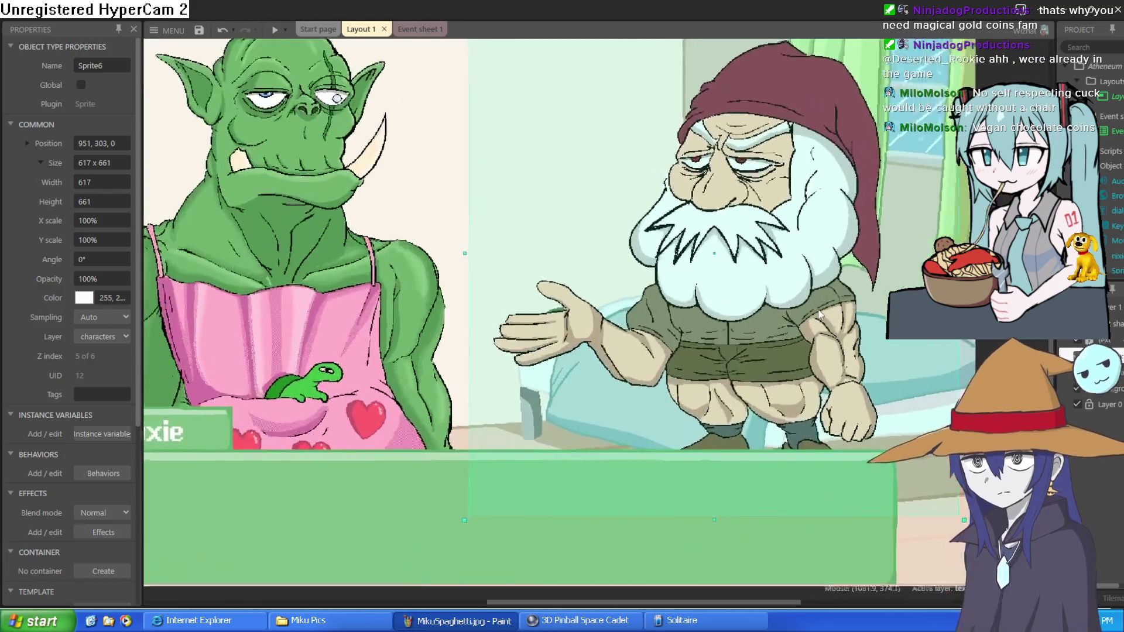
scroll(813, 310, down, 1)
click(792, 57)
drag(762, 241, 768, 243)
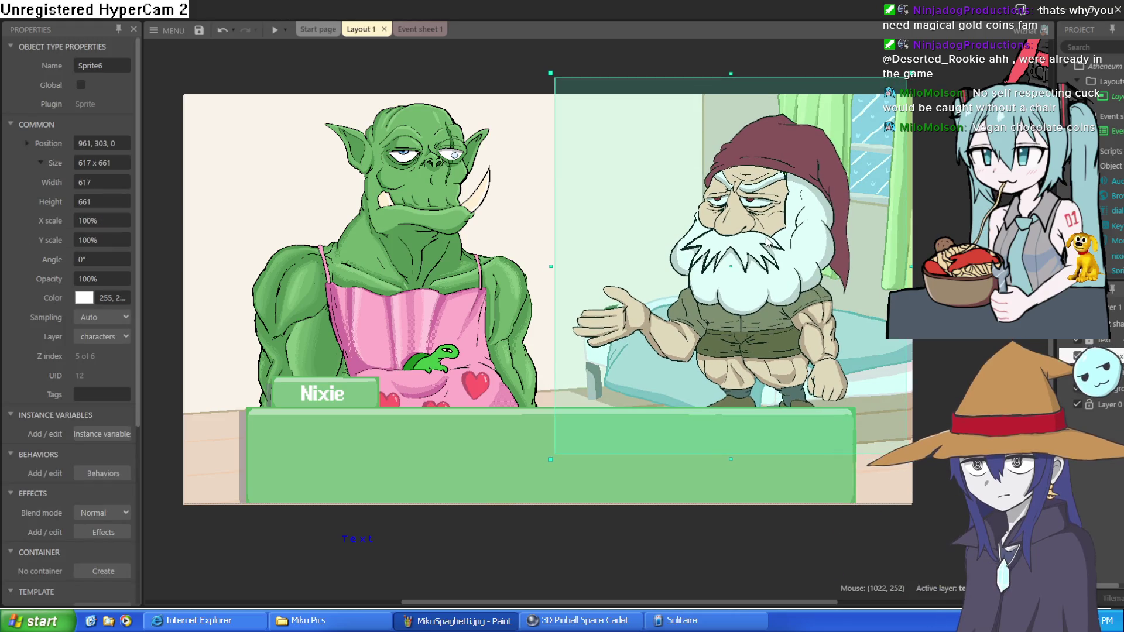
mouse_move(418, 281)
mouse_down()
mouse_move(404, 251)
mouse_move(417, 350)
mouse_move(417, 320)
mouse_move(423, 330)
mouse_up()
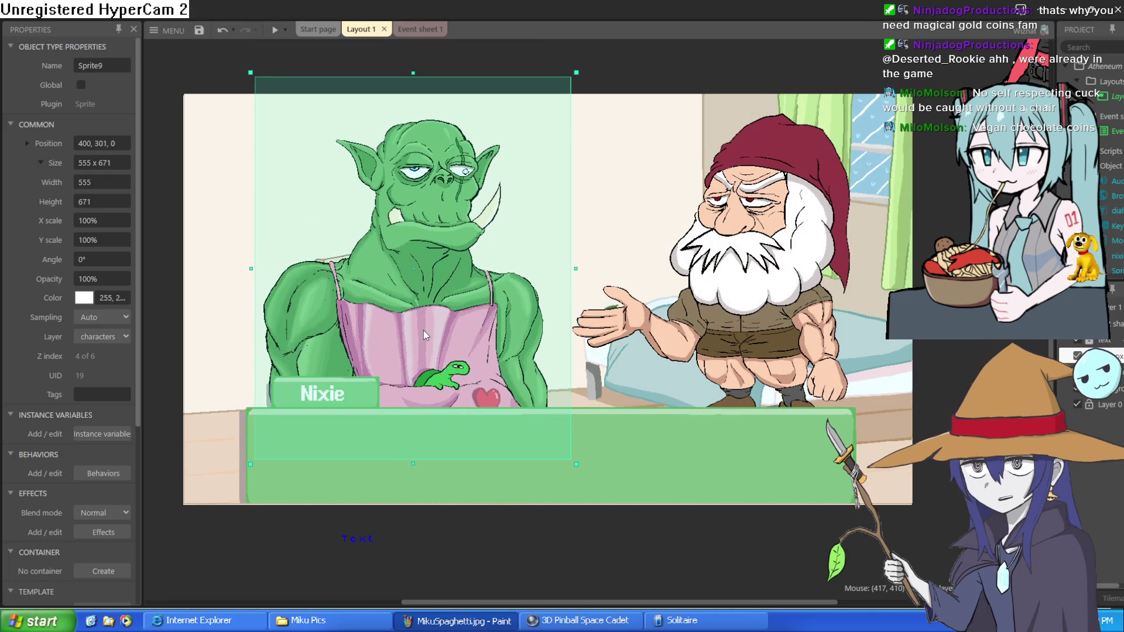
drag(758, 325, 776, 354)
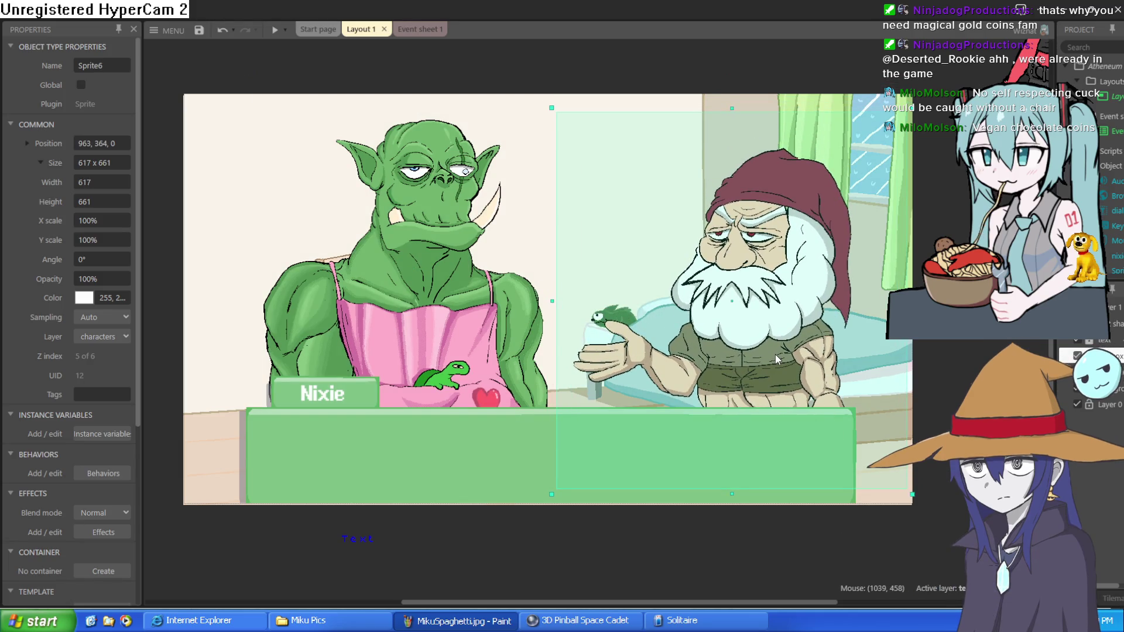
Test-run Layout 1, exit fullscreen and close the preview window
click(274, 30)
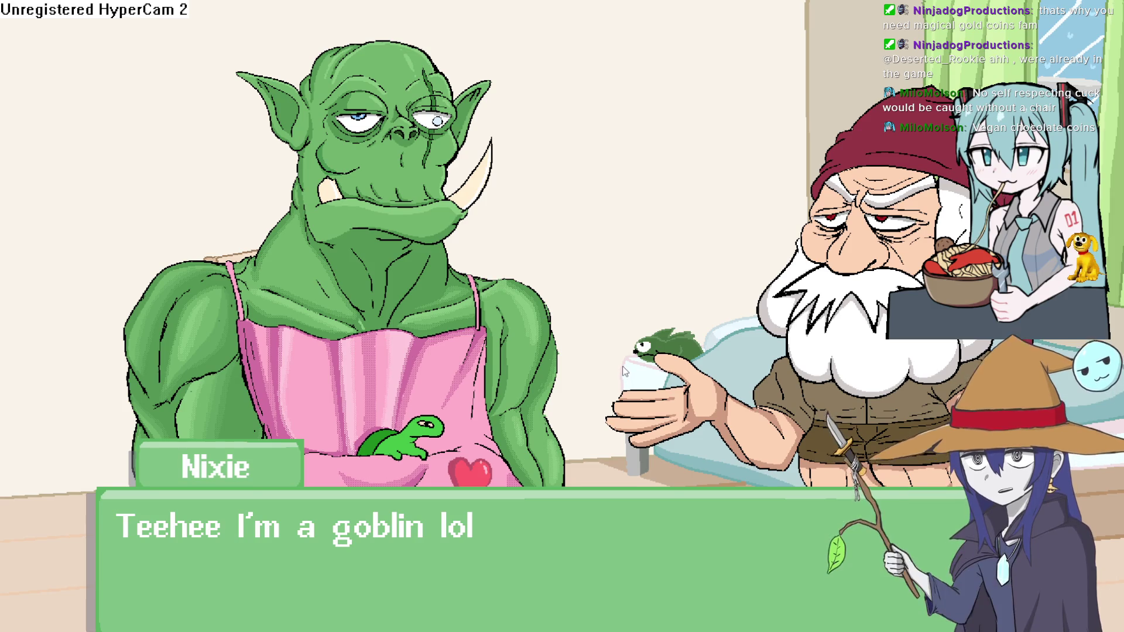
key(Escape)
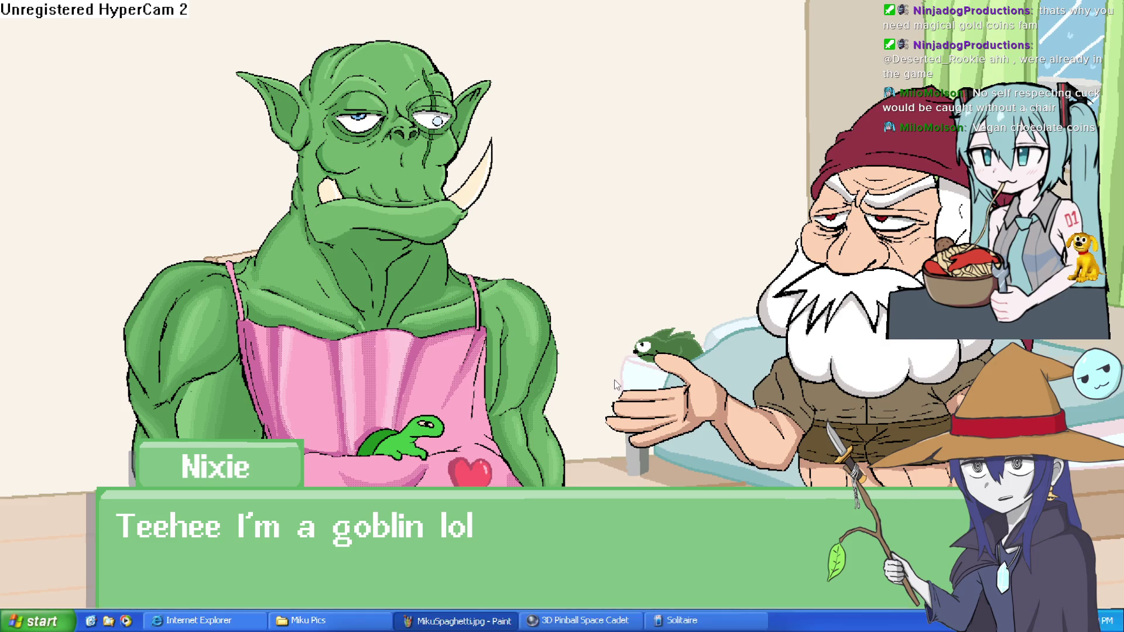
click(933, 77)
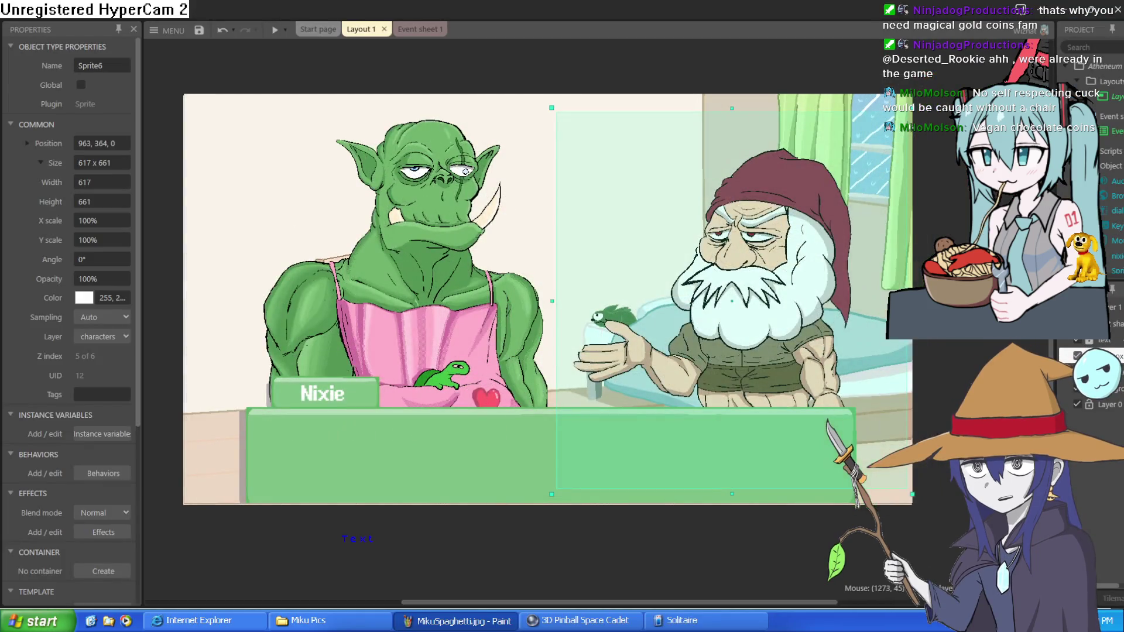
scroll(949, 162, down, 3)
drag(950, 162, 877, 399)
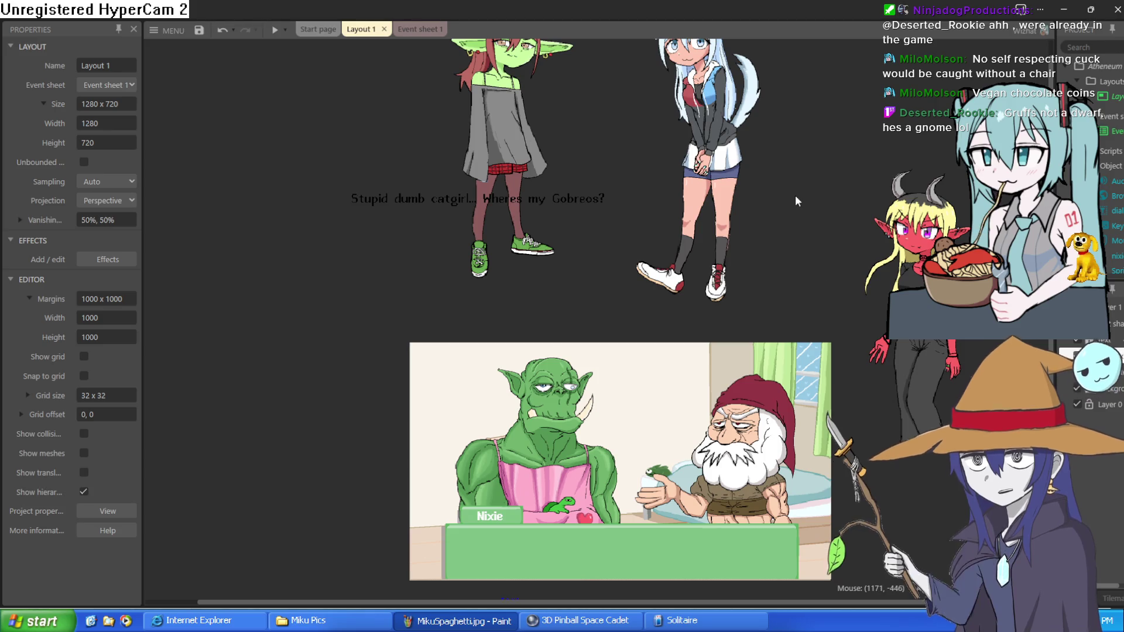
Drag the white-haired catgirl (Sprite3) down to 965, -439, feet overlapping the scene
mouse_move(791, 273)
mouse_down()
mouse_move(720, 166)
mouse_move(743, 200)
mouse_up()
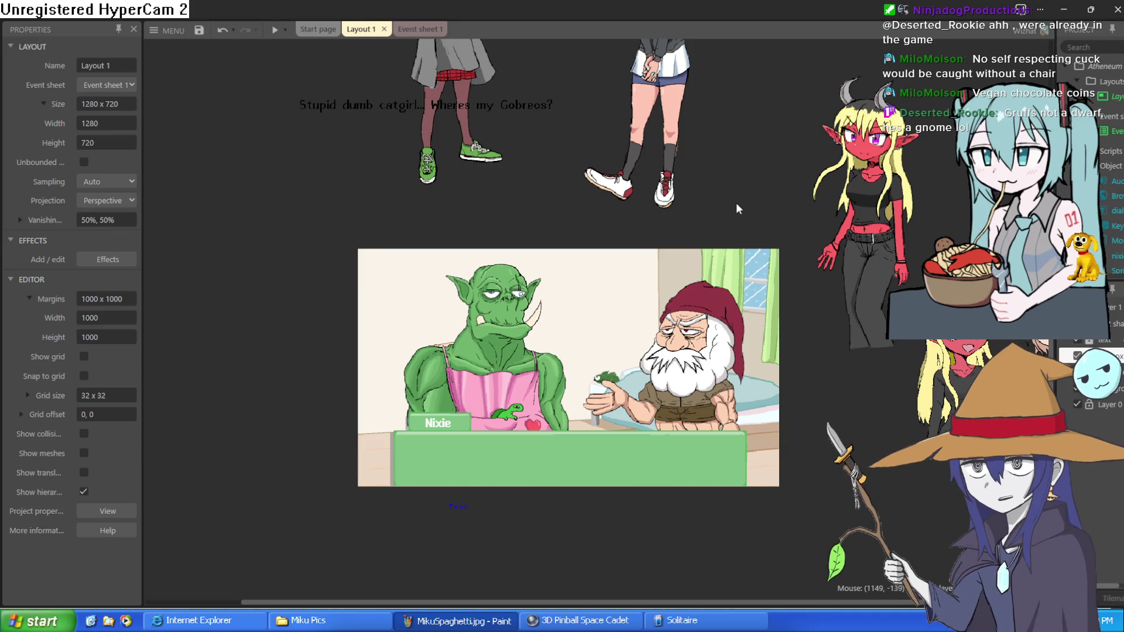
mouse_move(669, 193)
mouse_down()
mouse_move(744, 335)
mouse_move(720, 232)
mouse_move(703, 225)
mouse_move(695, 251)
mouse_move(698, 239)
mouse_up()
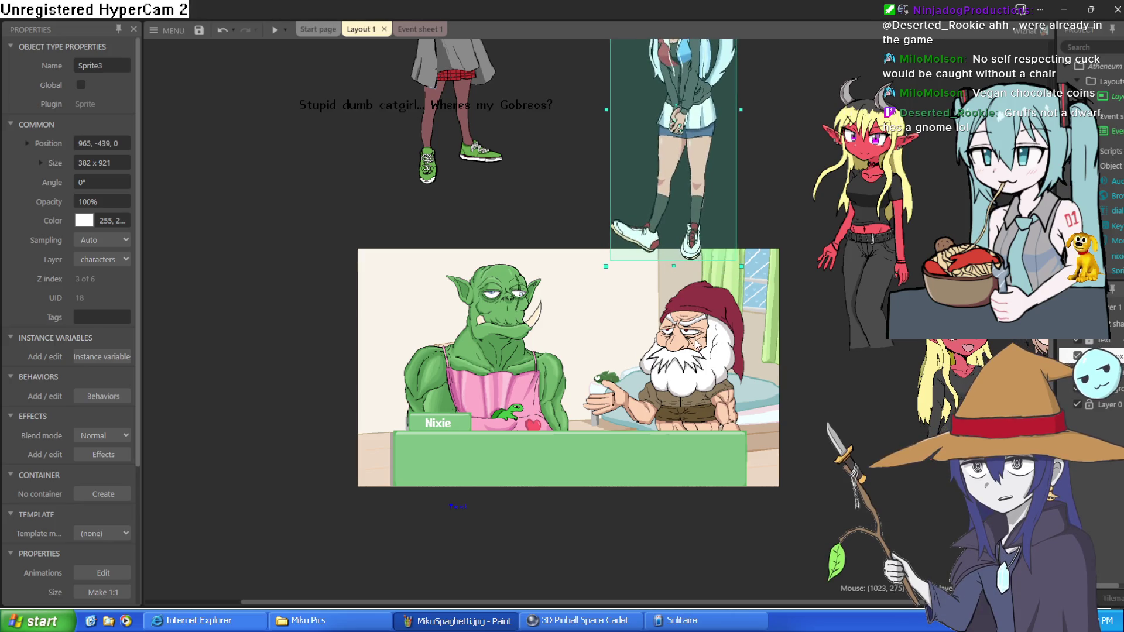
Nudge the catgirl (Sprite3) up and to the left in two small drags
scroll(673, 350, up, 2)
scroll(674, 350, up, 4)
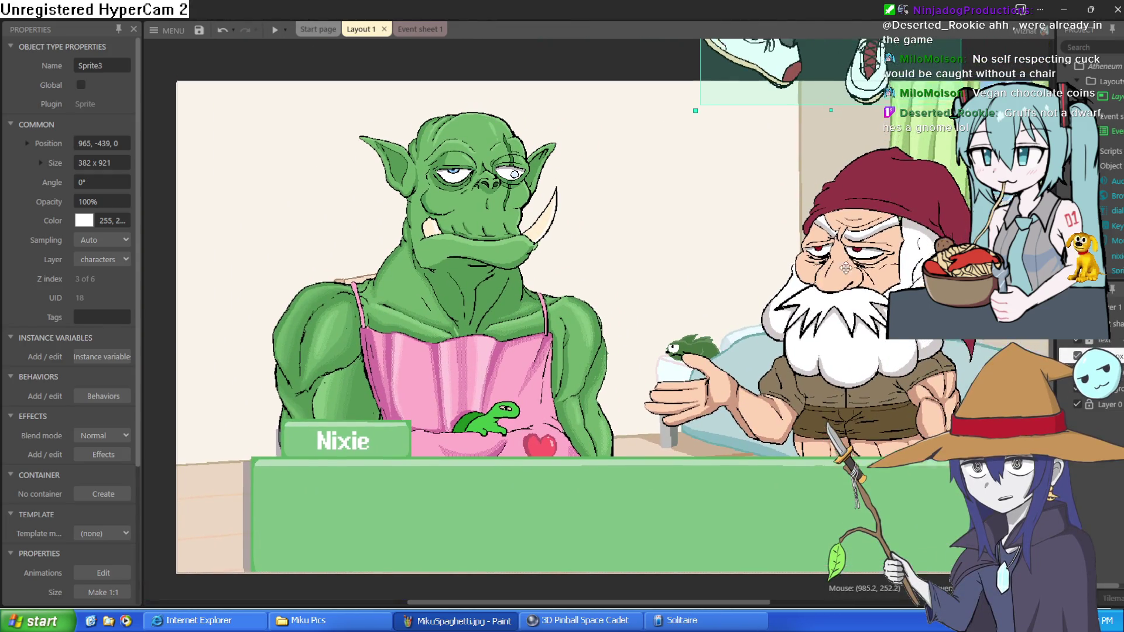
scroll(824, 197, up, 2)
mouse_move(835, 117)
mouse_down()
mouse_move(834, 97)
mouse_move(812, 93)
mouse_up()
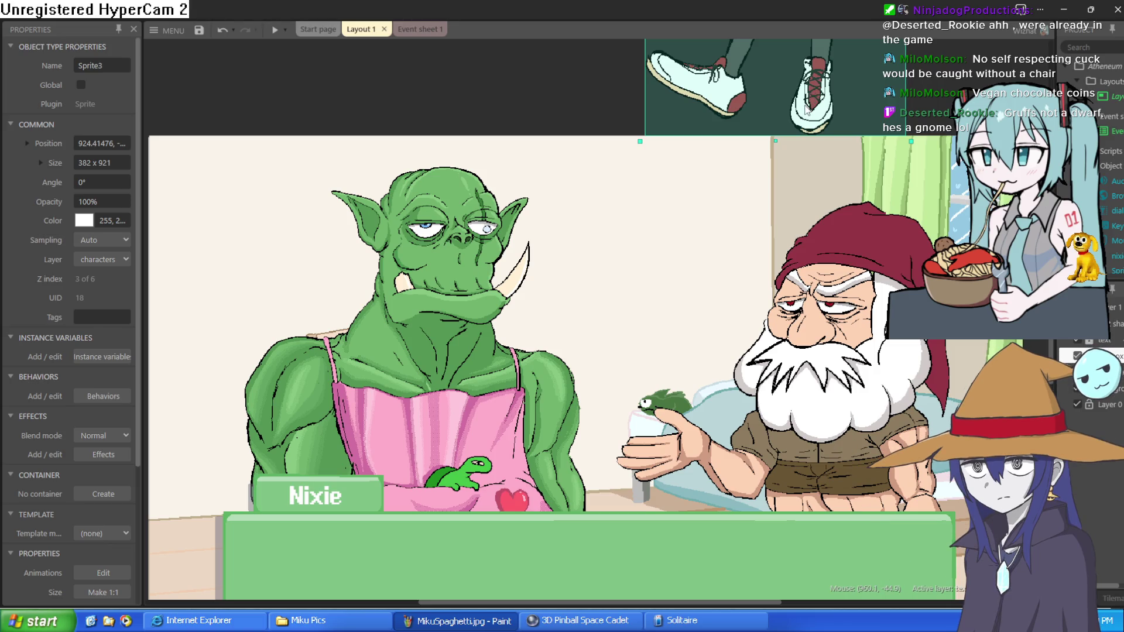
drag(805, 107, 794, 99)
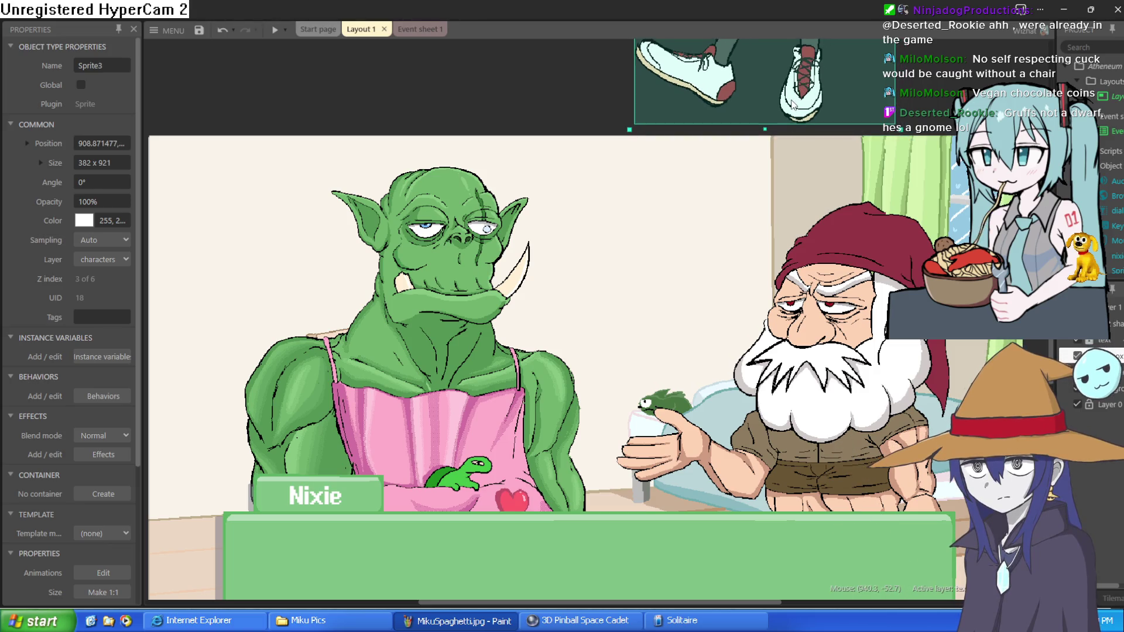
Raise the gnome (Sprite6) higher in the scene and zoom out to see everything
scroll(790, 122, down, 2)
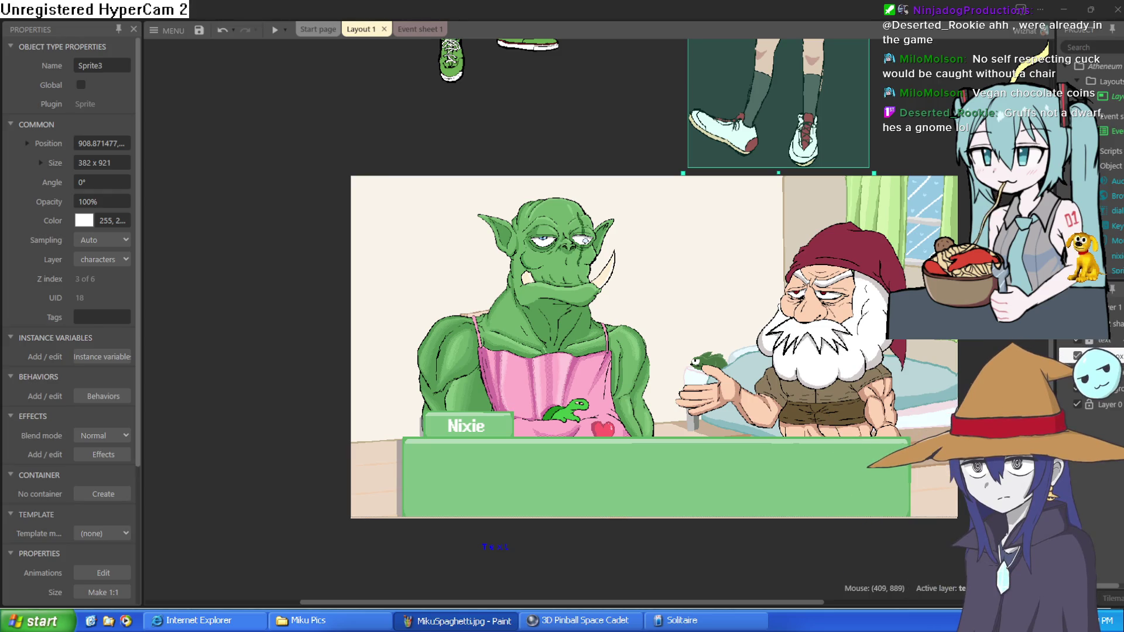
drag(820, 313, 768, 321)
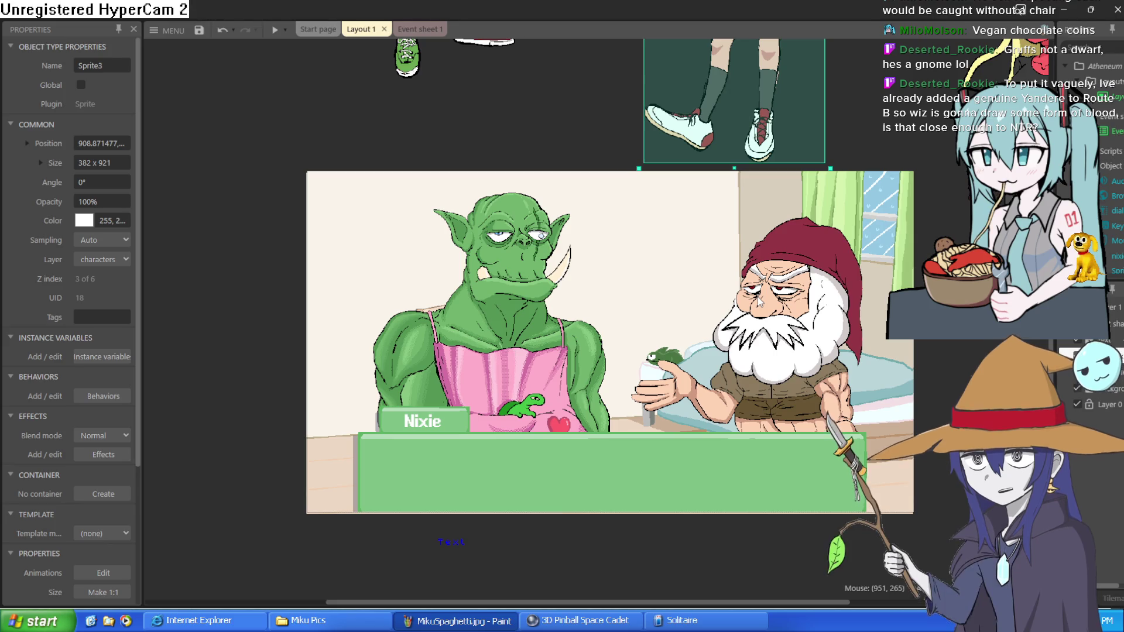
scroll(754, 331, up, 3)
scroll(753, 331, down, 4)
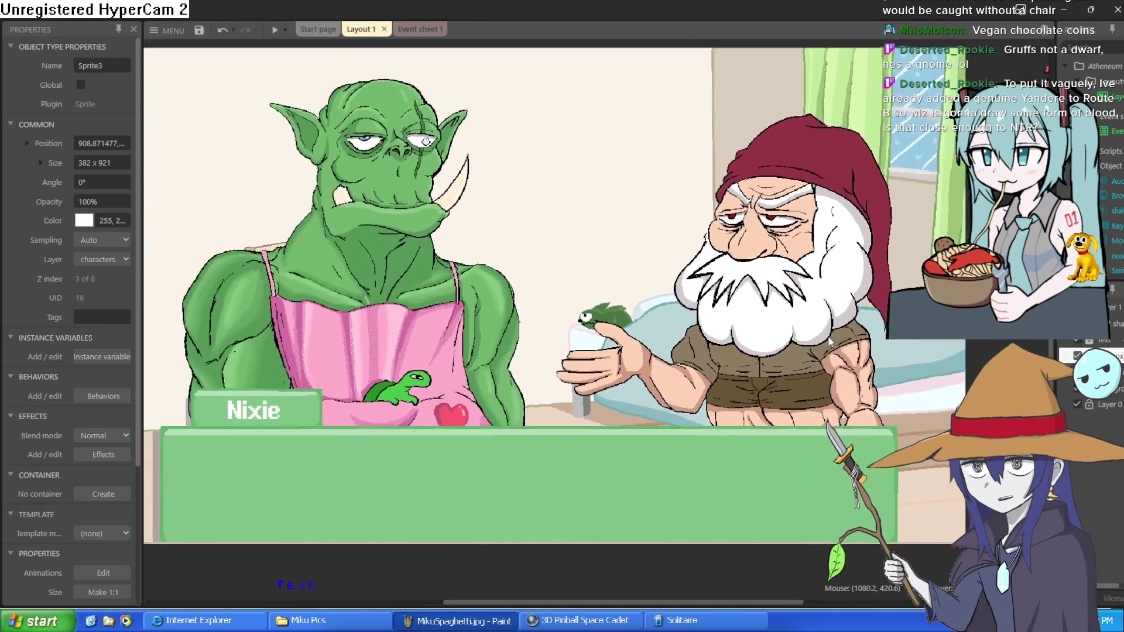
mouse_move(829, 341)
mouse_down()
mouse_move(830, 273)
mouse_move(817, 311)
mouse_move(824, 334)
mouse_up()
scroll(823, 334, down, 1)
mouse_move(919, 376)
mouse_down()
mouse_move(826, 508)
mouse_move(671, 333)
mouse_move(673, 373)
mouse_move(906, 491)
mouse_move(902, 467)
mouse_up()
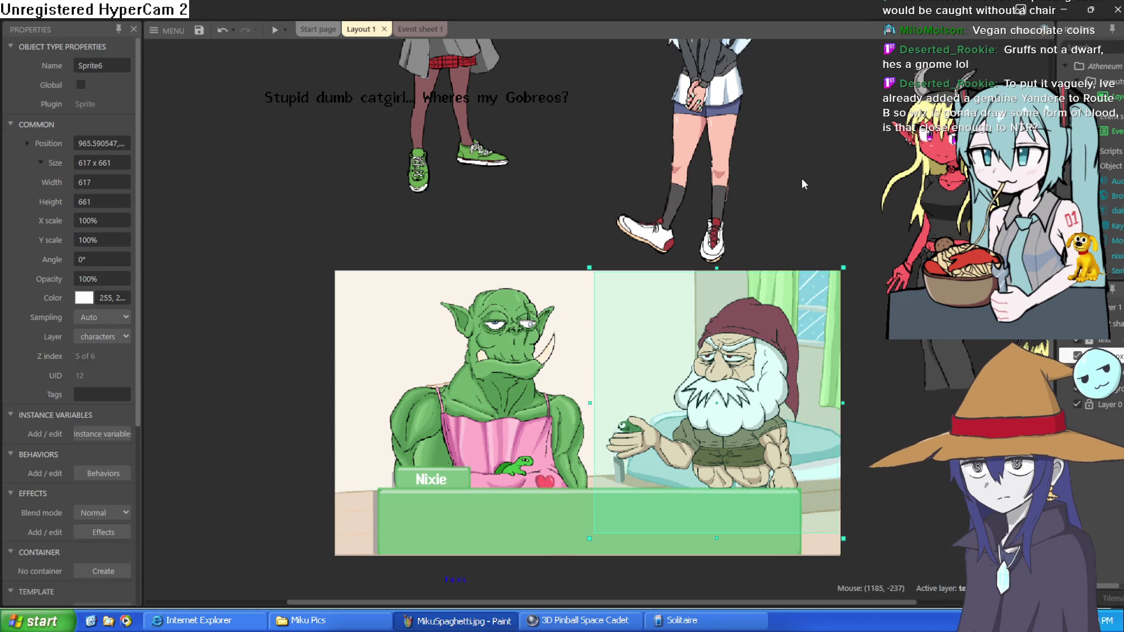
Reselect the gnome (Sprite6) and drag it up until its Position reads 938, 306
scroll(803, 178, down, 3)
drag(779, 328, 786, 338)
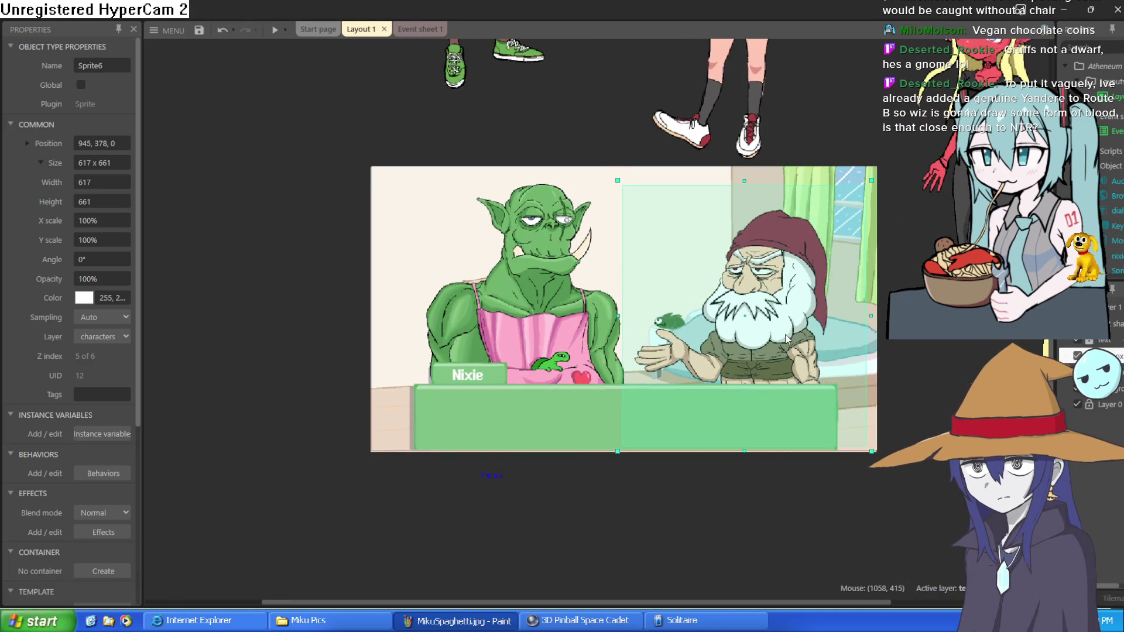
scroll(787, 339, up, 3)
scroll(787, 338, down, 3)
click(786, 339)
scroll(786, 338, up, 2)
scroll(985, 305, up, 2)
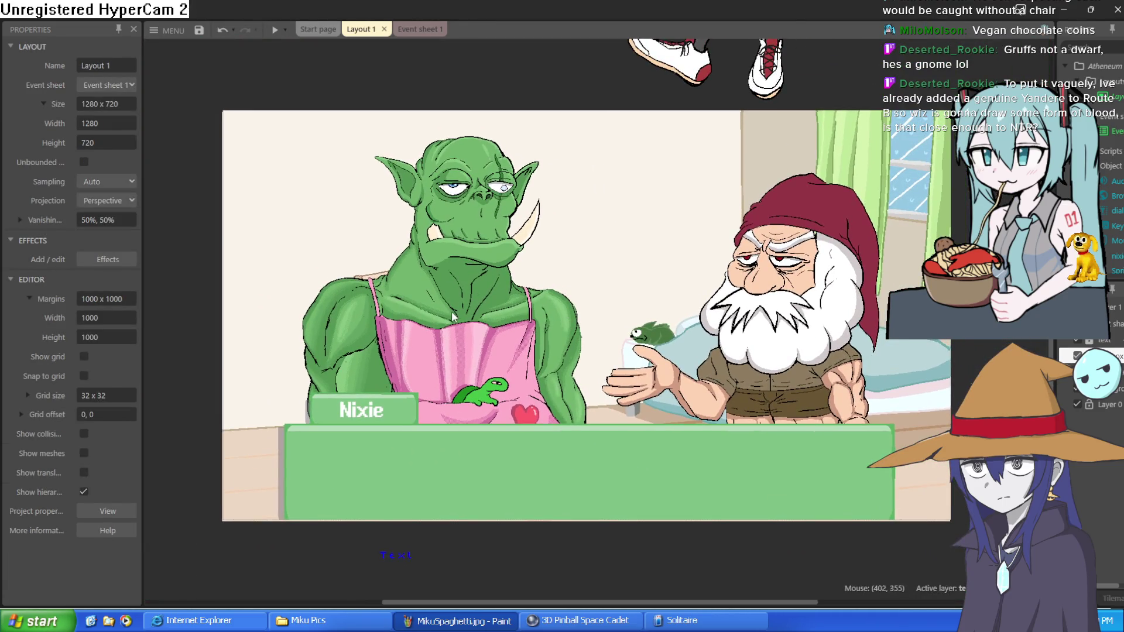
click(451, 316)
click(739, 347)
drag(739, 348, 750, 313)
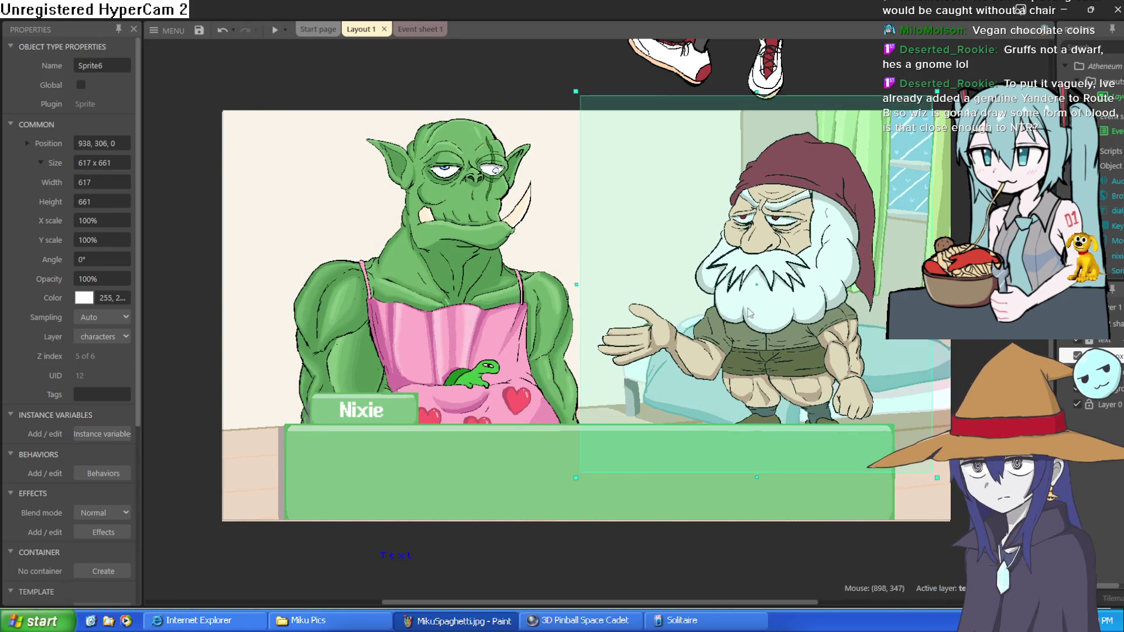
click(426, 69)
scroll(426, 69, up, 1)
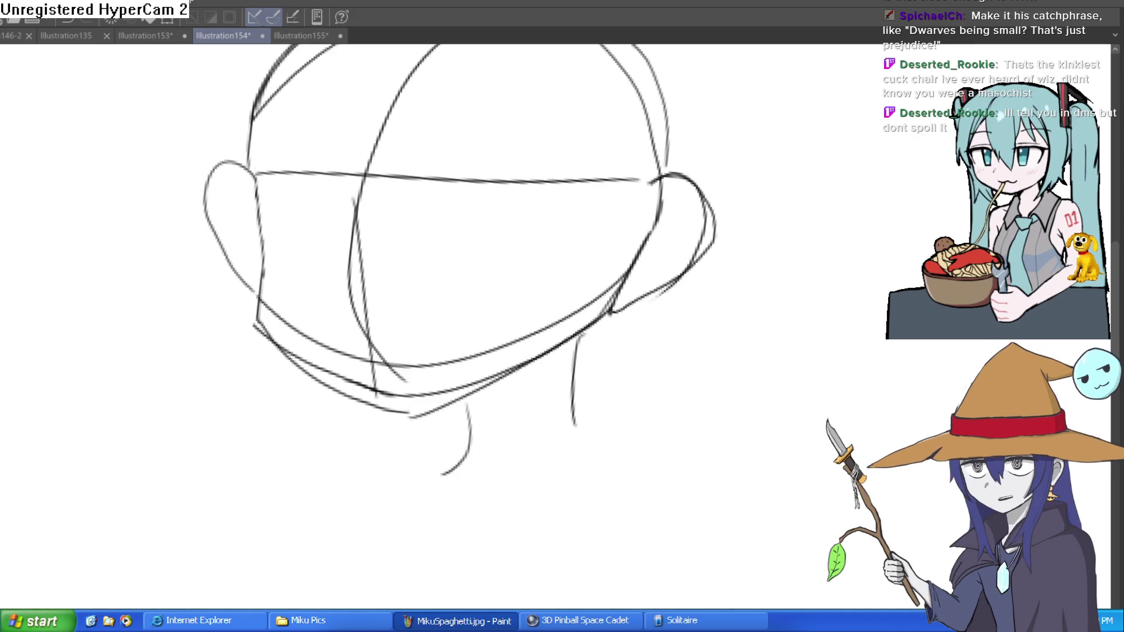
key(alt+Tab)
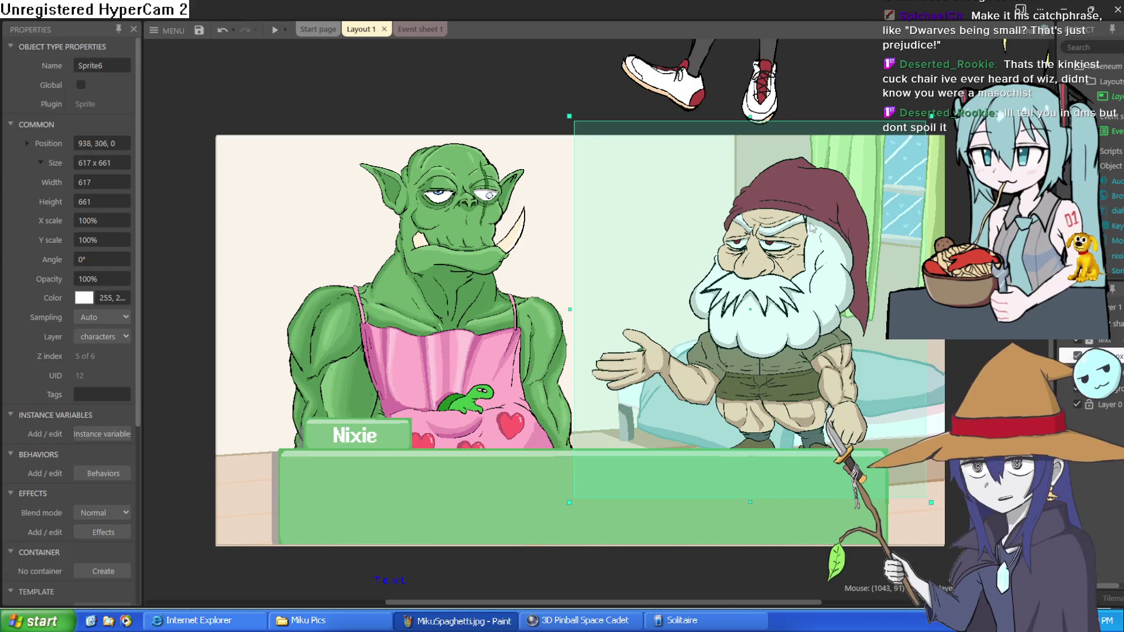
Move the gnome up beside the catgirl above the scene, nudging both slightly
click(781, 308)
scroll(762, 375, down, 5)
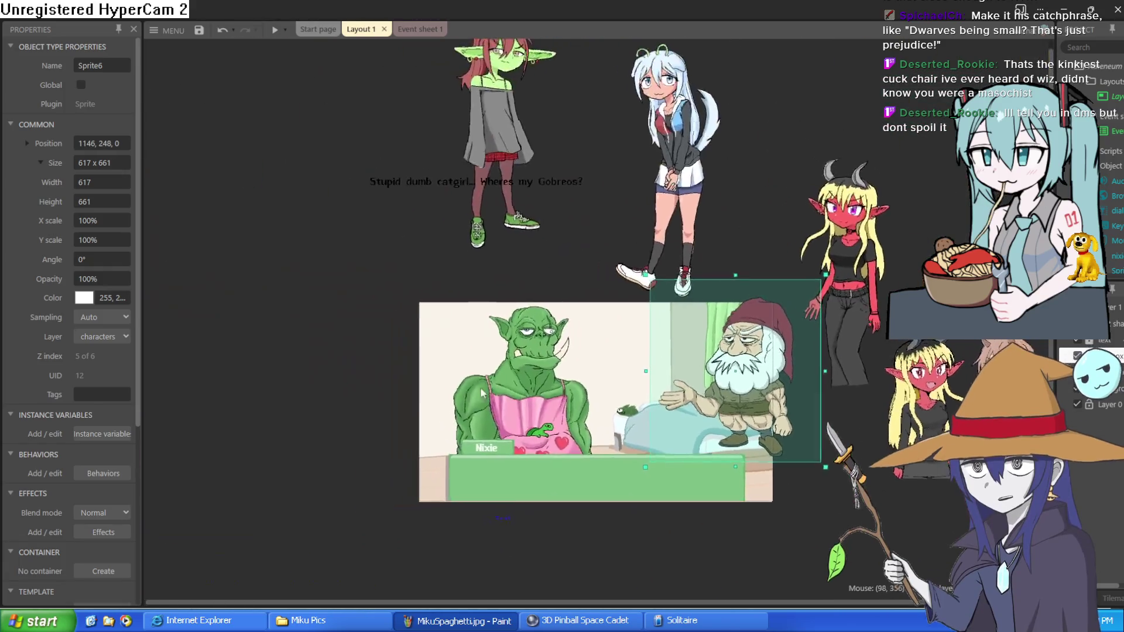
mouse_move(772, 379)
mouse_down()
mouse_move(799, 199)
mouse_move(774, 237)
mouse_up()
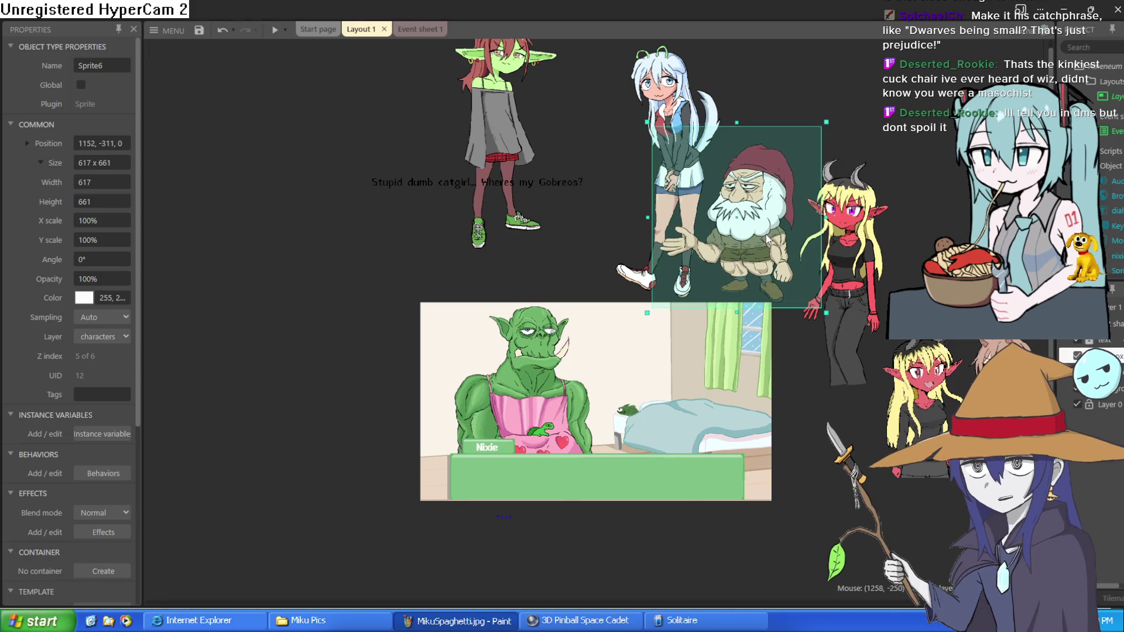
click(684, 88)
drag(684, 88, 676, 98)
drag(764, 206, 745, 203)
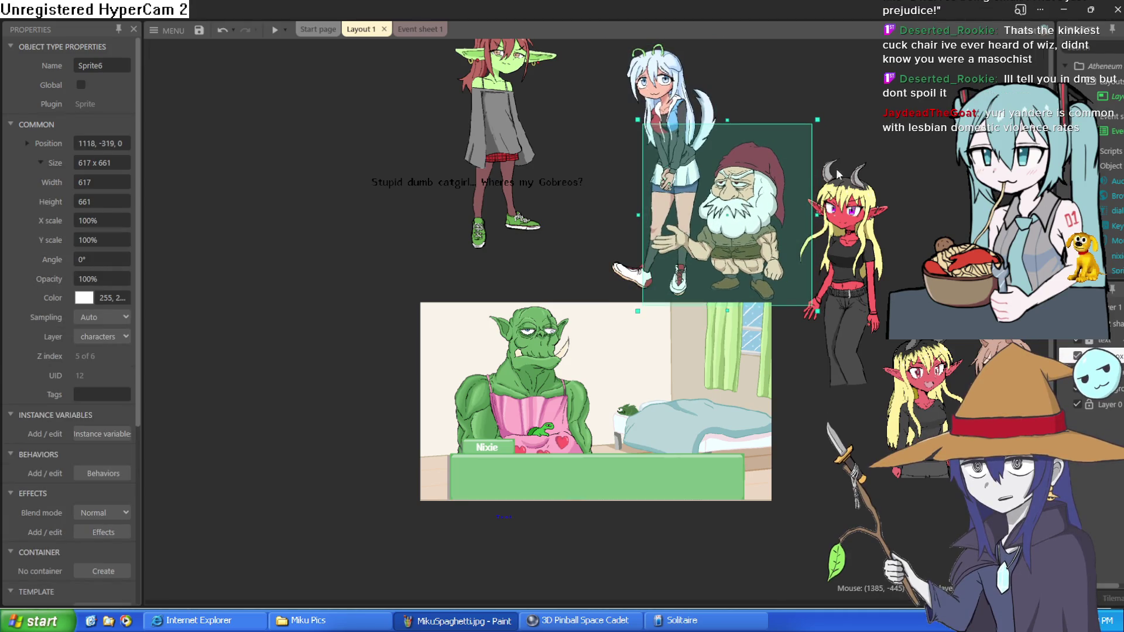
Drag nixie into the room scene, the catgirl far left, and the gnome to the lower right
scroll(840, 176, up, 1)
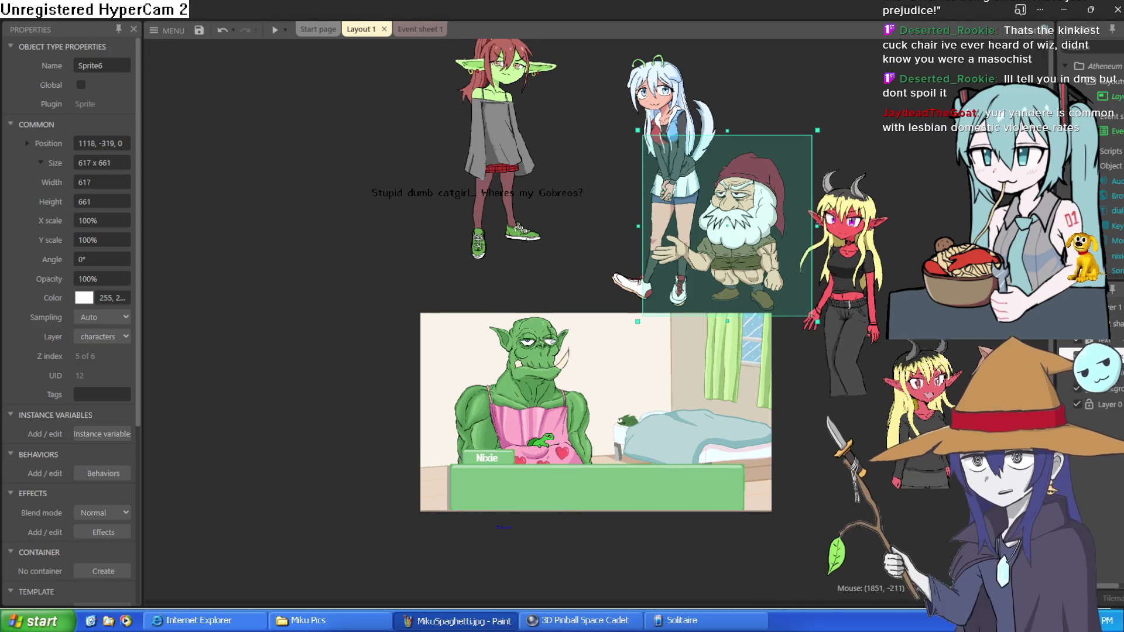
scroll(654, 260, down, 1)
scroll(654, 260, up, 1)
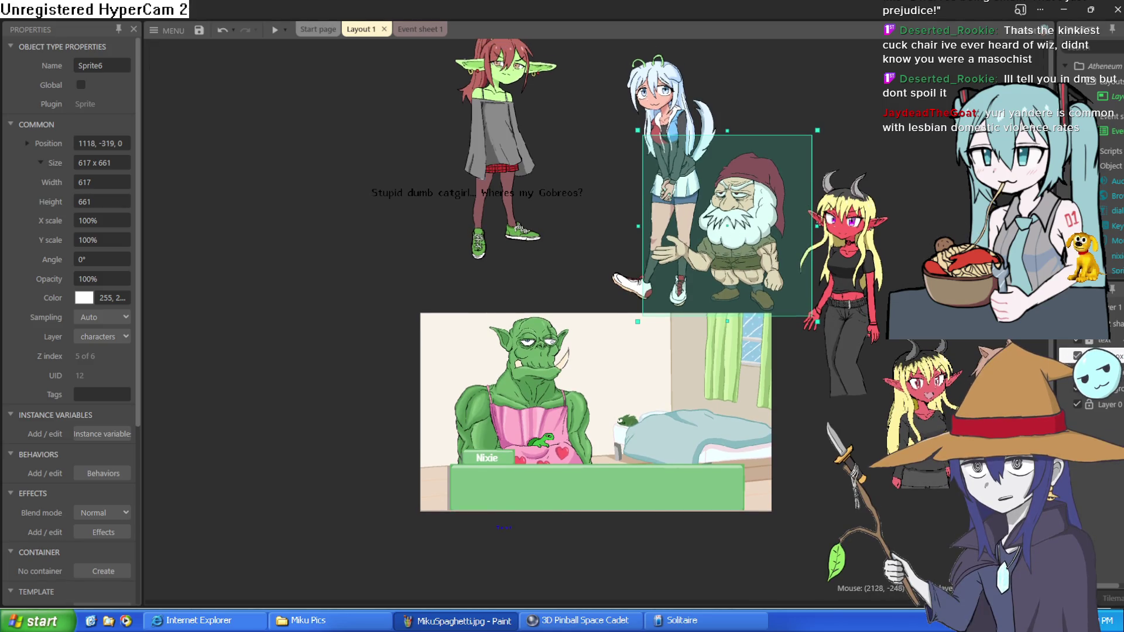
scroll(695, 216, up, 2)
mouse_move(425, 131)
mouse_down()
mouse_move(557, 185)
mouse_move(690, 184)
mouse_move(685, 234)
mouse_move(712, 130)
mouse_move(425, 148)
mouse_up()
mouse_move(848, 250)
mouse_down()
mouse_move(831, 252)
mouse_move(779, 468)
mouse_move(843, 398)
mouse_up()
mouse_move(682, 120)
mouse_down()
mouse_move(631, 340)
mouse_move(647, 272)
mouse_move(694, 275)
mouse_up()
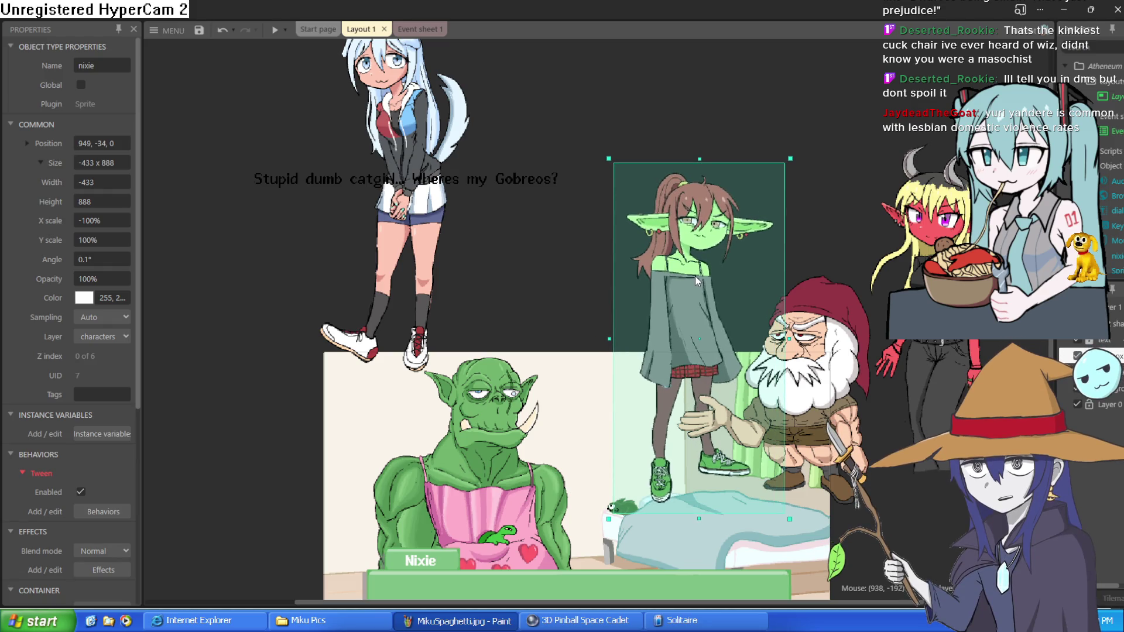
Shift the red demon girl (Sprite5) up and to the left
click(974, 313)
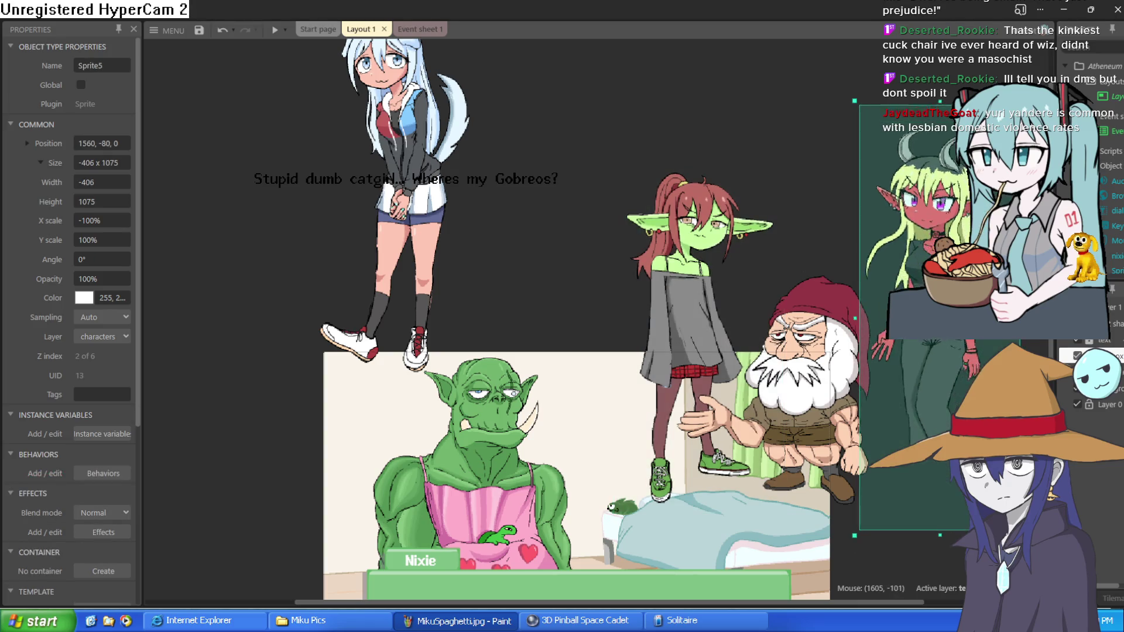
drag(982, 451, 894, 417)
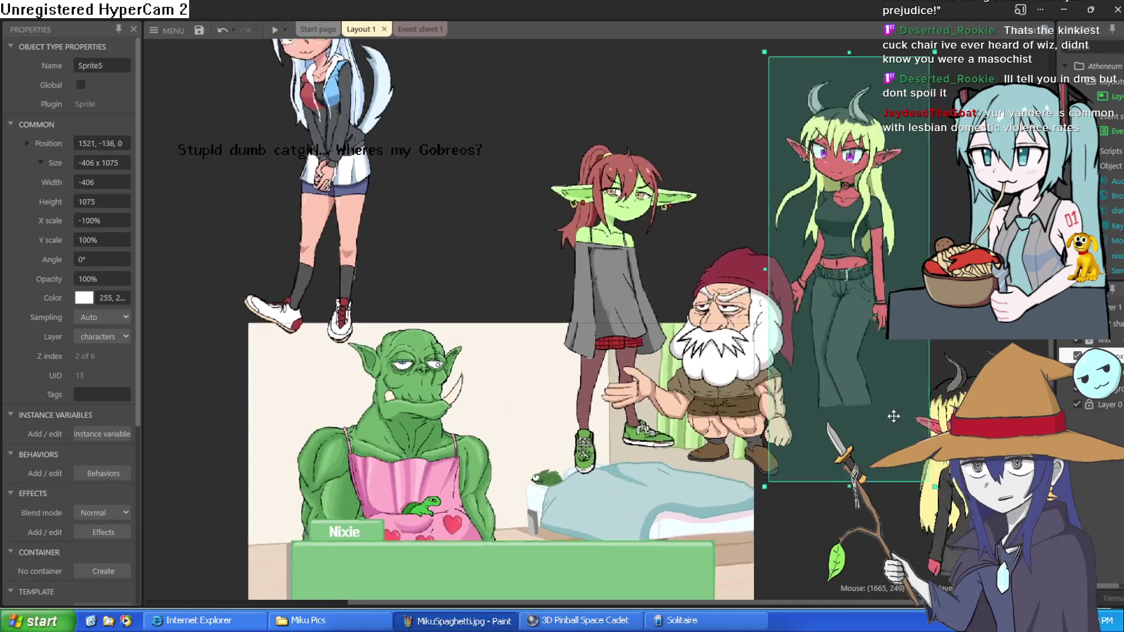
scroll(746, 385, up, 4)
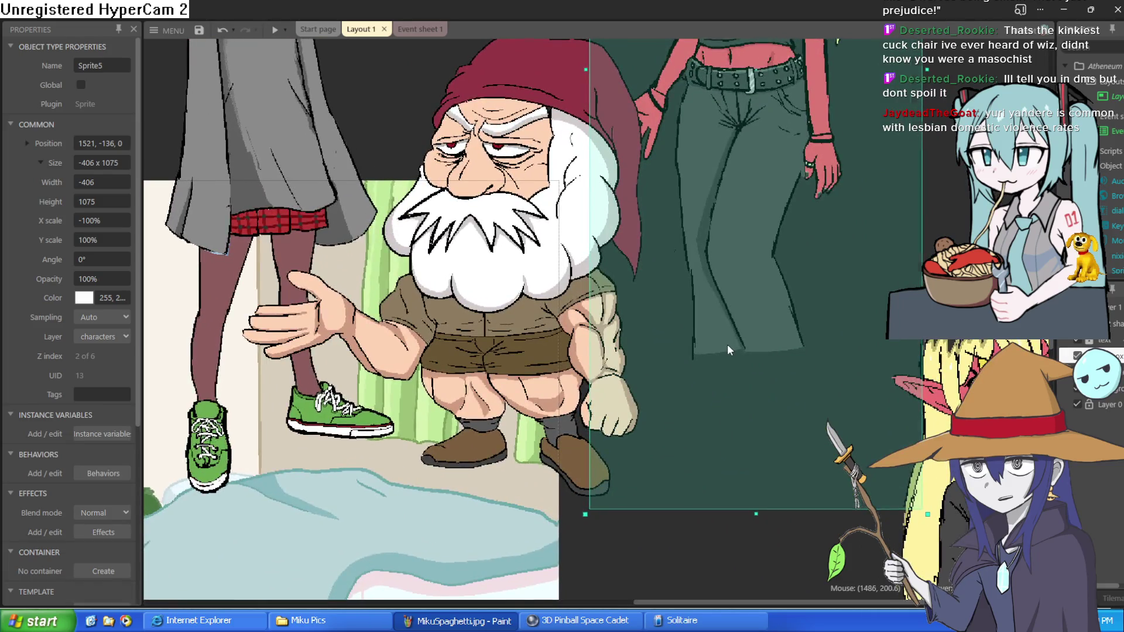
scroll(727, 344, down, 2)
Move nixie out of the room, set the gnome to 960, 442, and the Text to 233, 792
click(530, 430)
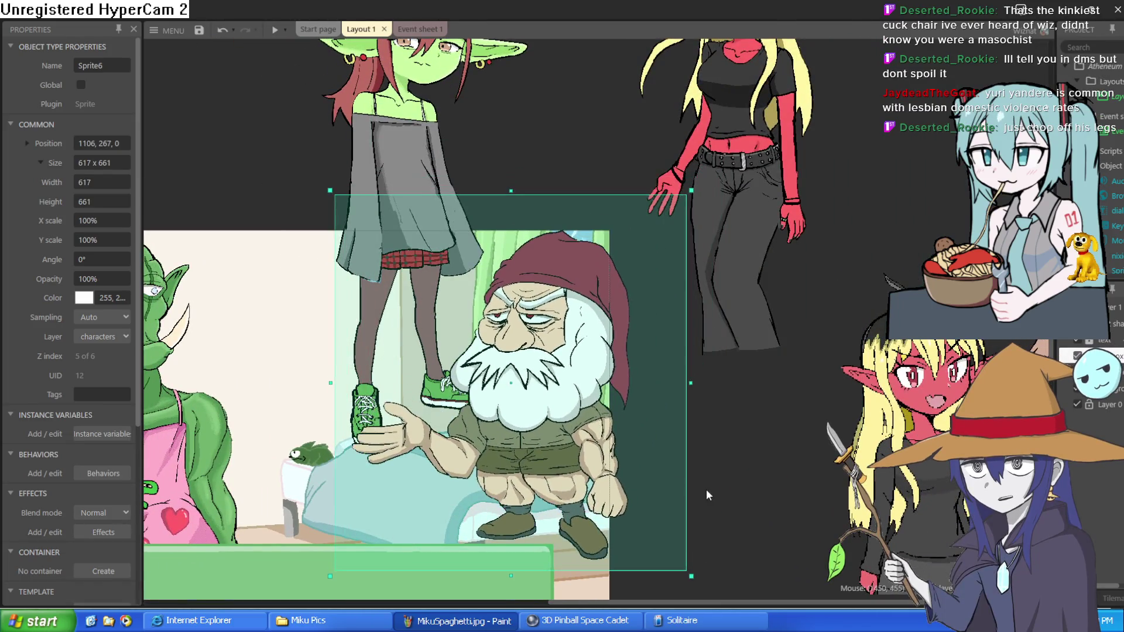
scroll(709, 495, up, 1)
mouse_move(547, 101)
mouse_down()
mouse_move(316, 57)
mouse_move(309, 34)
mouse_up()
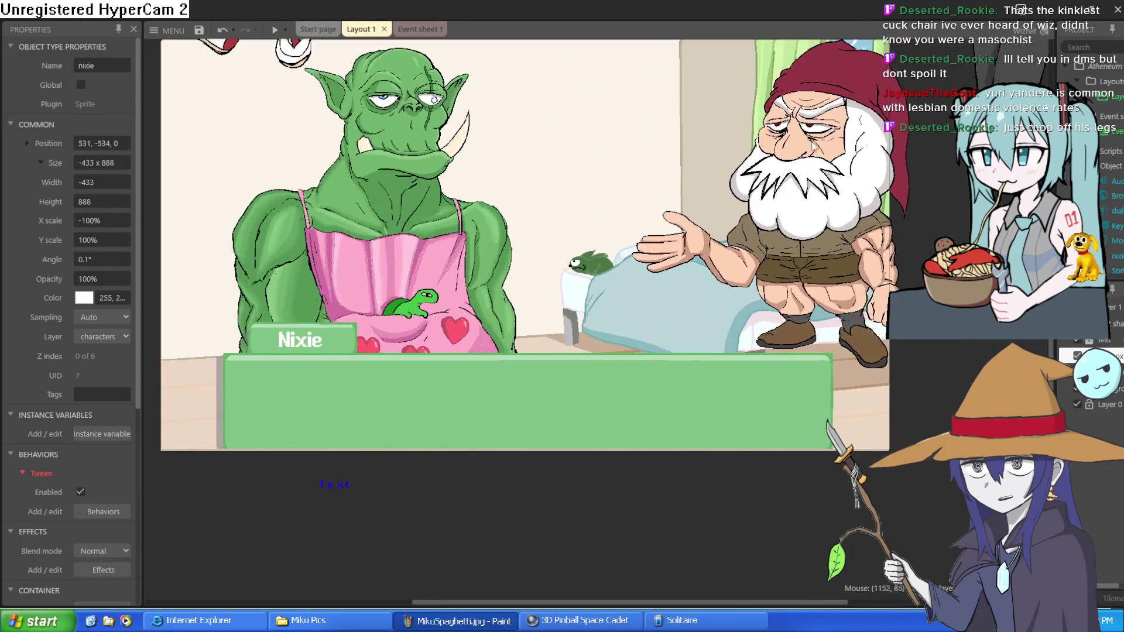
click(747, 291)
mouse_move(747, 291)
mouse_down()
mouse_move(736, 350)
mouse_move(743, 299)
mouse_move(731, 303)
mouse_up()
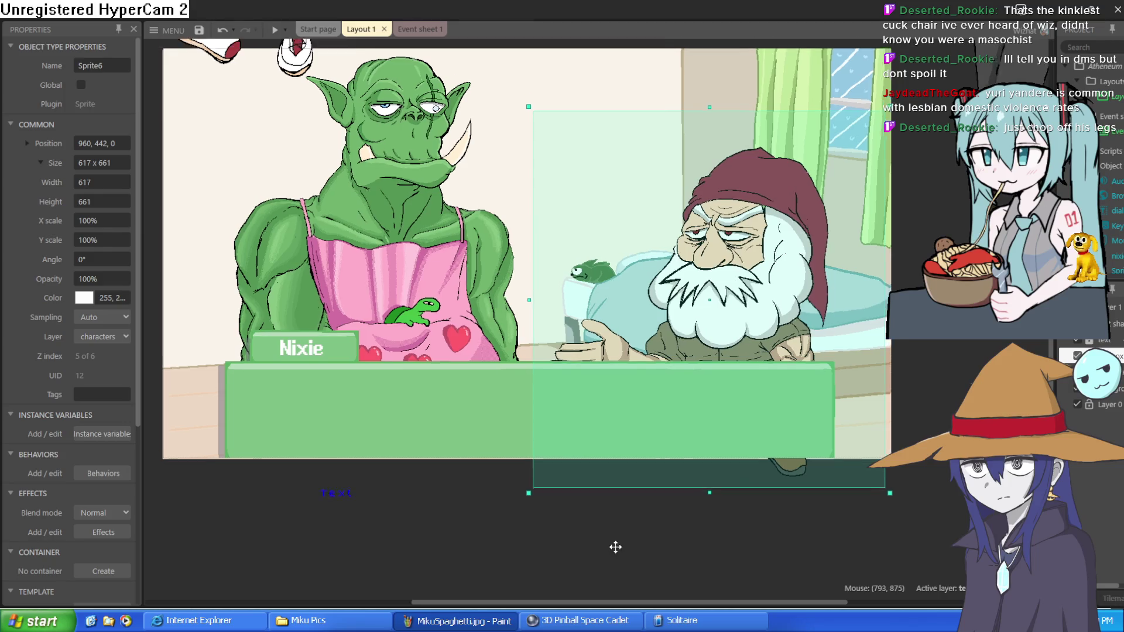
drag(616, 547, 624, 557)
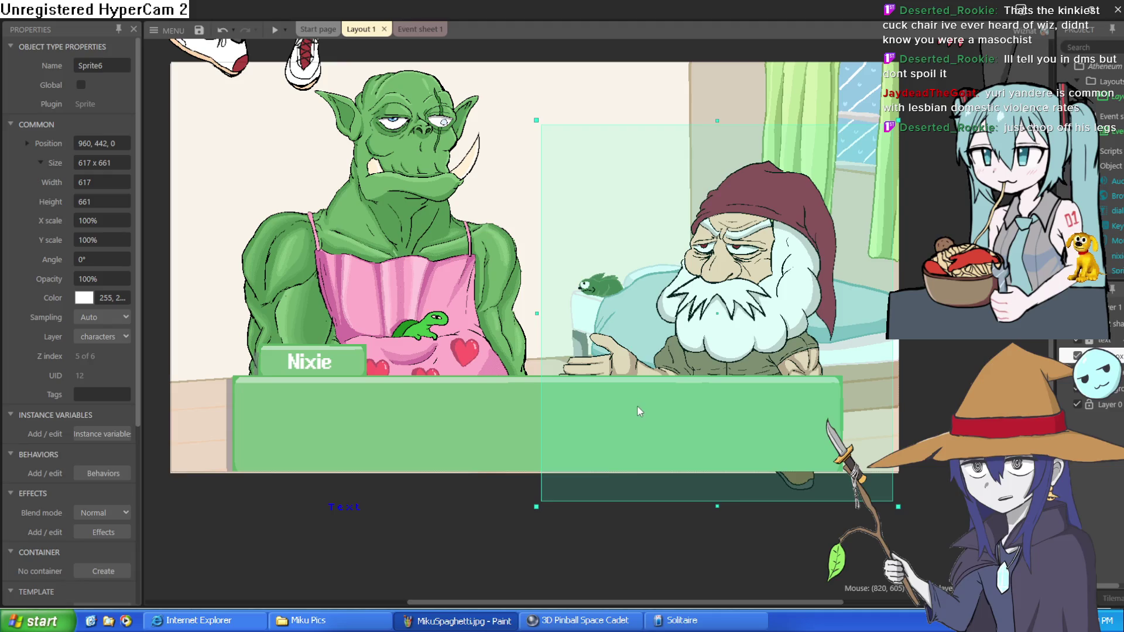
mouse_move(355, 508)
mouse_down()
mouse_move(337, 499)
mouse_move(329, 524)
mouse_up()
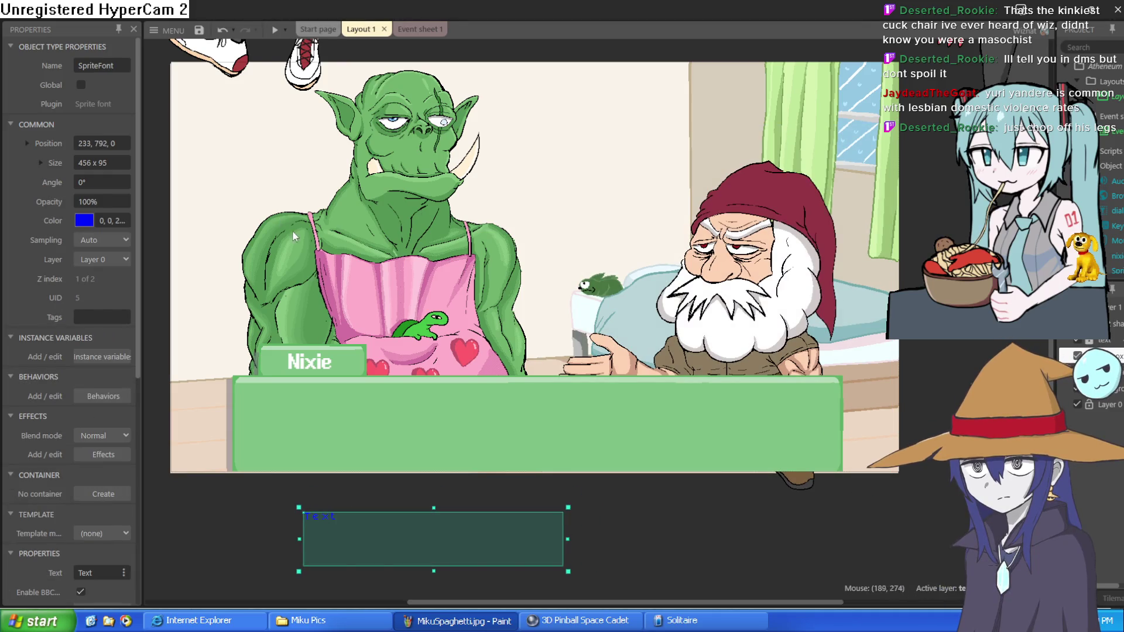
Select the catgirl's legs sprite (Sprite3) in Layout 1
scroll(294, 236, up, 5)
click(491, 115)
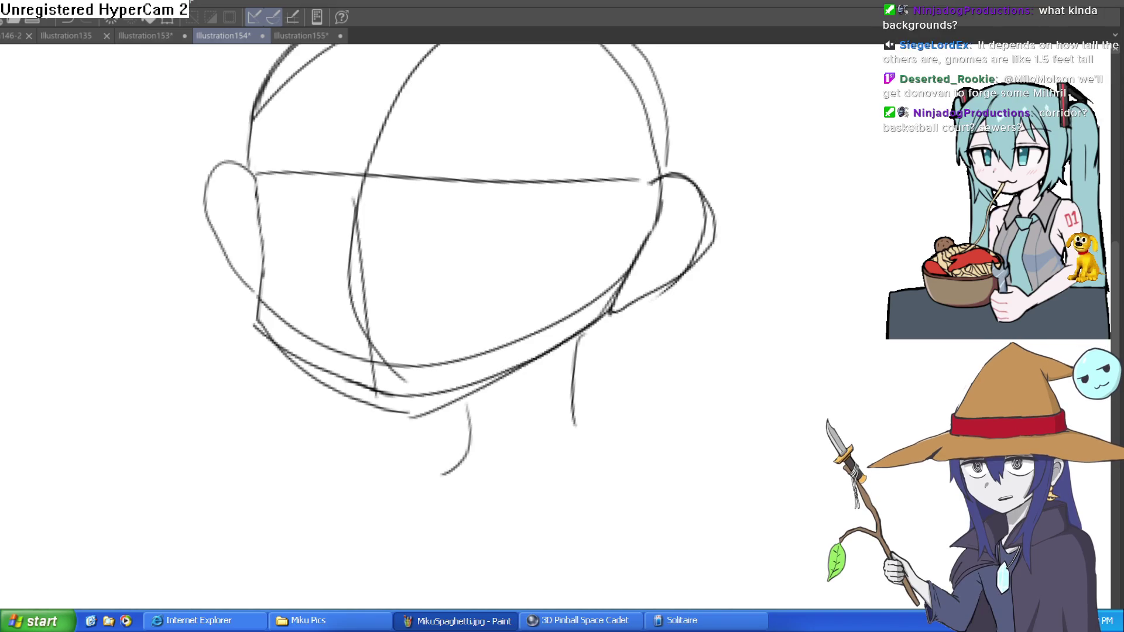
Draw and undo a test stroke, then view the Illustration155 drawing
mouse_move(819, 281)
mouse_down()
mouse_move(908, 375)
mouse_move(948, 351)
mouse_up()
key(ctrl+z)
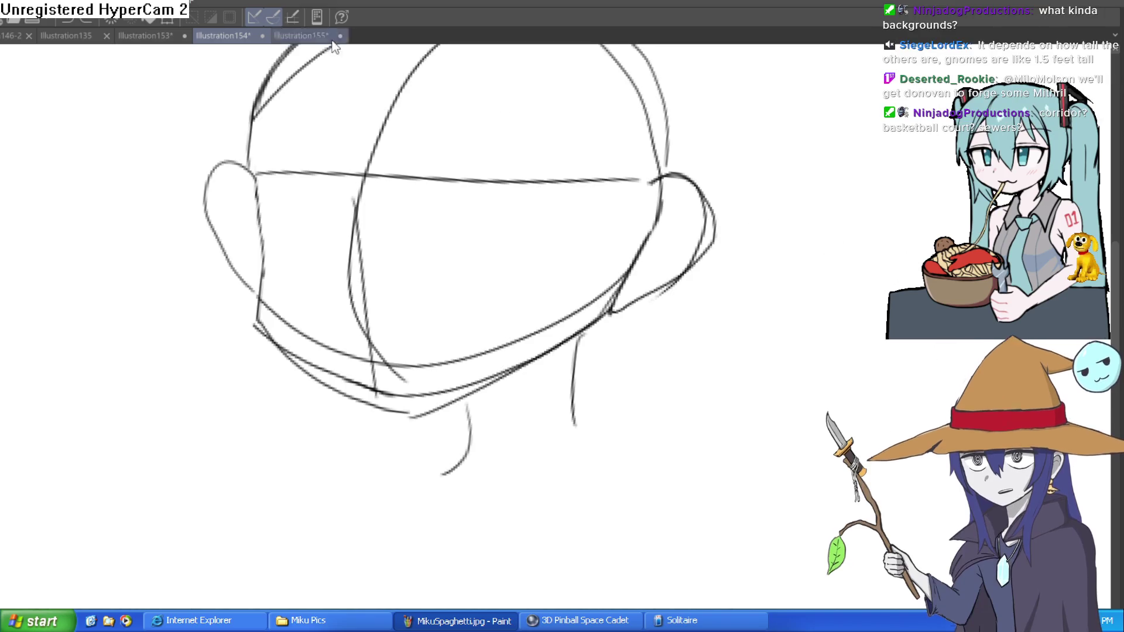
click(332, 39)
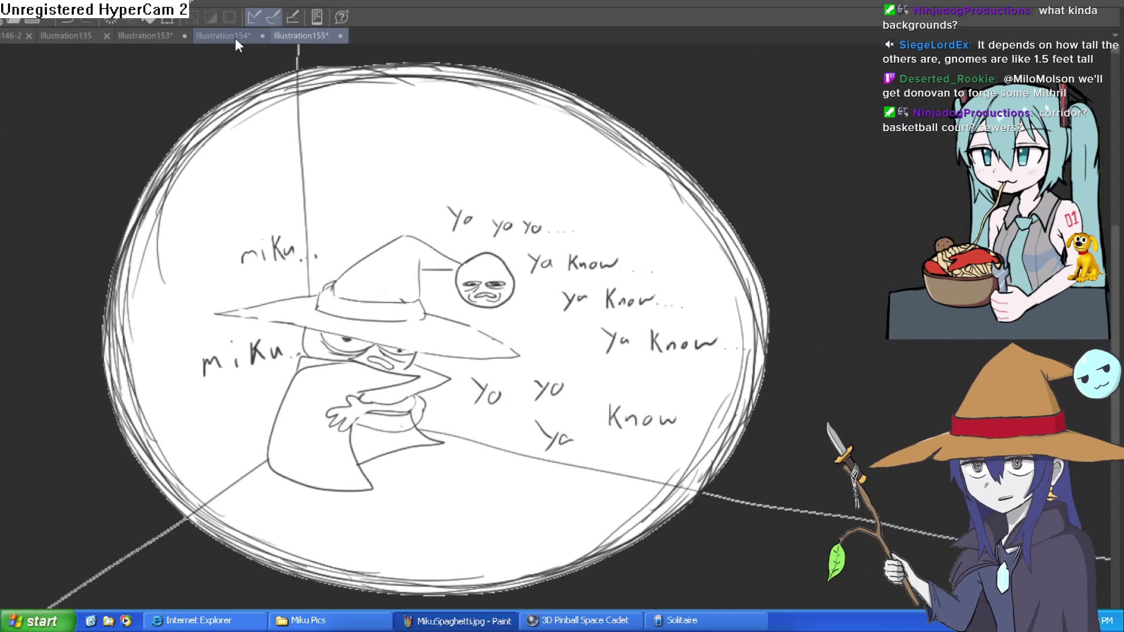
Return to the Illustration154 head sketch, recentre it, and switch to Construct 3
click(234, 38)
drag(595, 390, 493, 364)
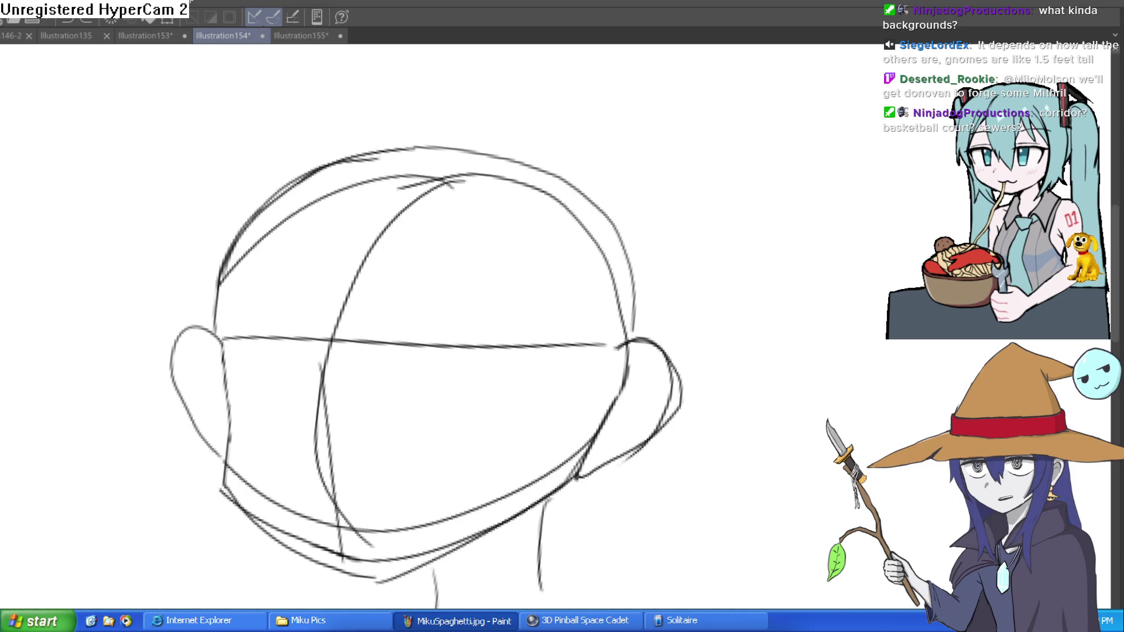
key(alt+Tab)
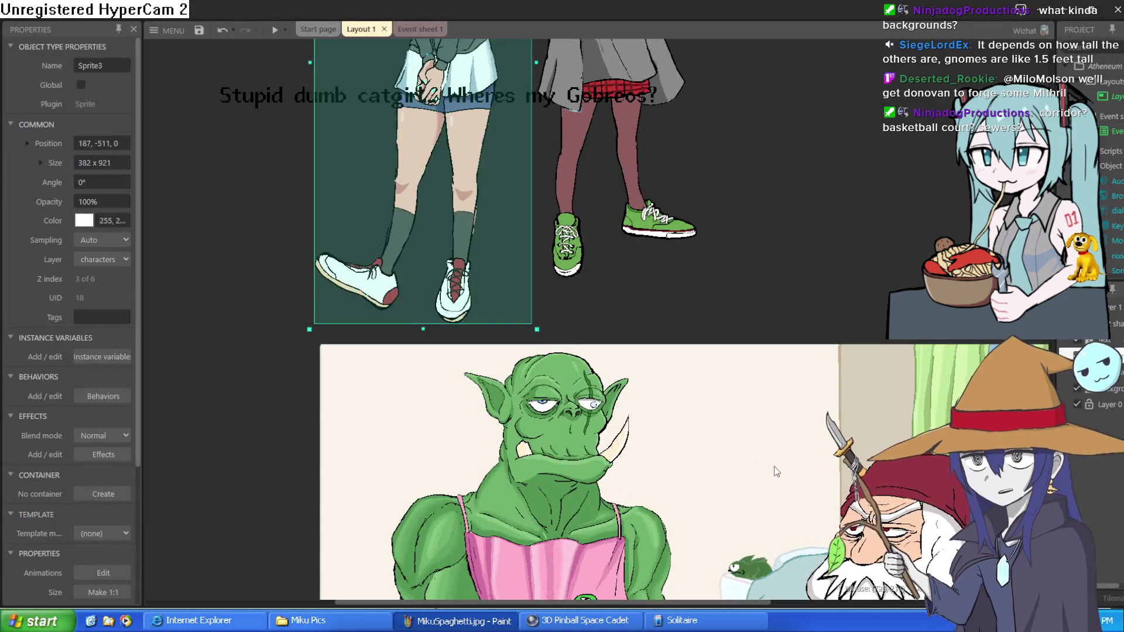
Bring the orc into view and drag the gnome above and beside the dialogue box
drag(773, 467, 677, 131)
drag(936, 209, 865, 360)
mouse_move(769, 413)
mouse_down()
mouse_move(756, 275)
mouse_move(752, 302)
mouse_move(759, 293)
mouse_up()
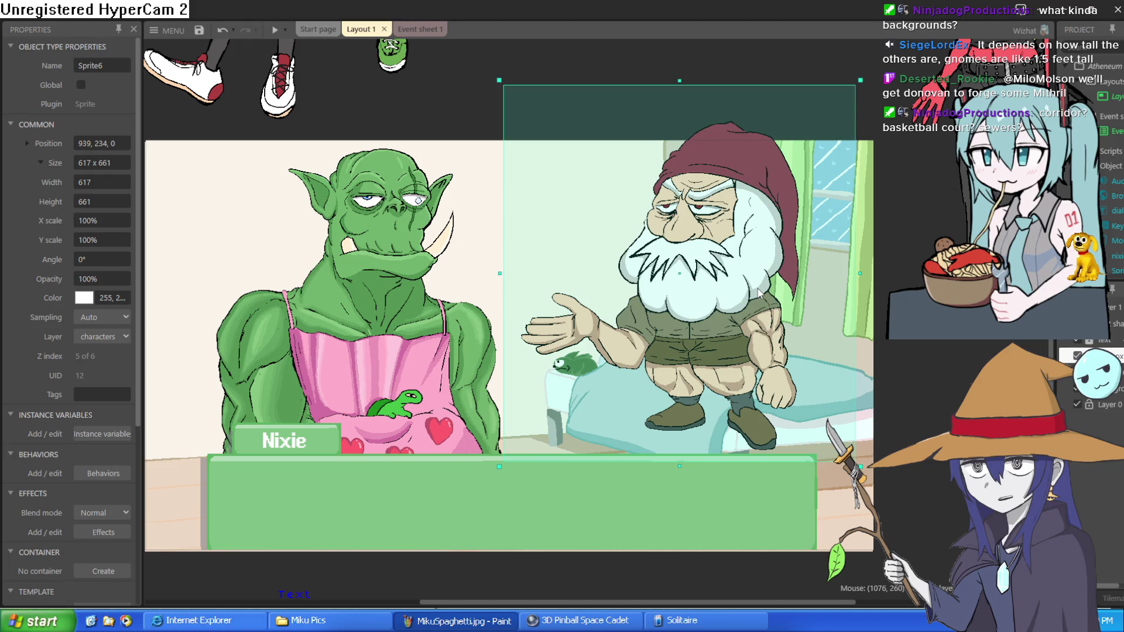
mouse_move(758, 293)
mouse_down()
mouse_move(725, 349)
mouse_move(744, 385)
mouse_up()
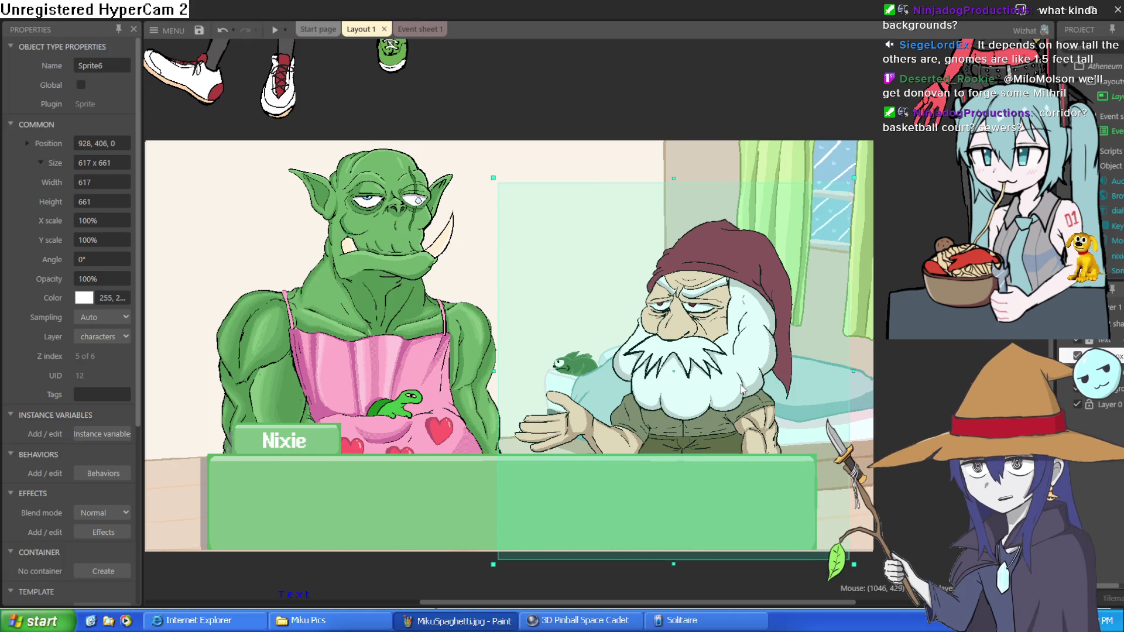
mouse_move(755, 356)
mouse_down()
mouse_move(770, 261)
mouse_move(747, 365)
mouse_move(774, 348)
mouse_up()
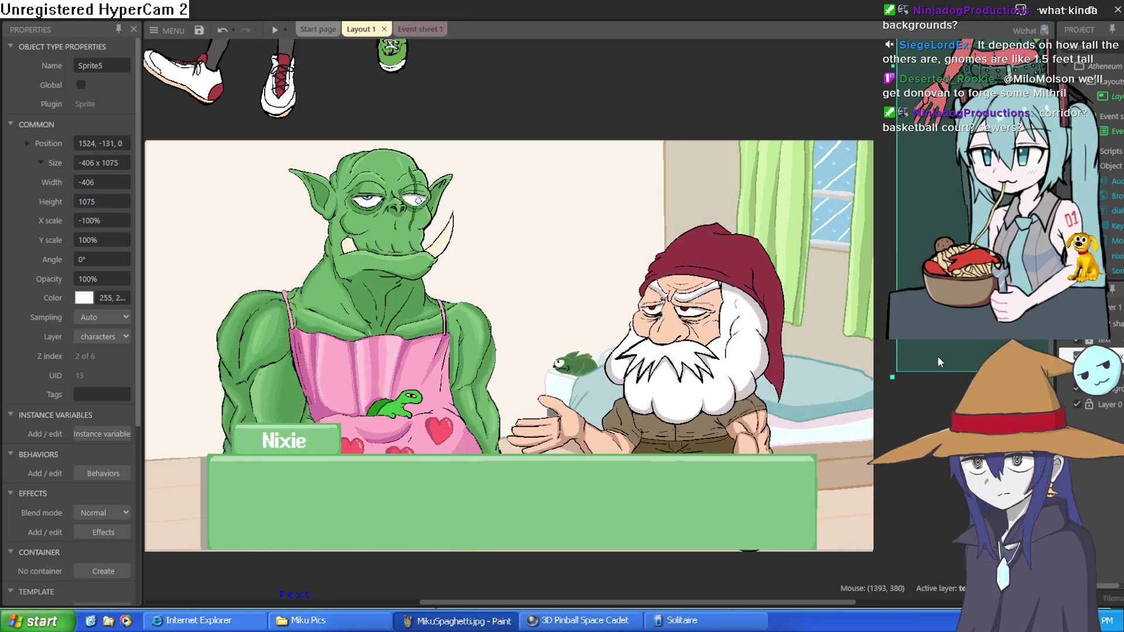
Settle the gnome partly behind the dialogue box, then minimise Construct 3
click(925, 359)
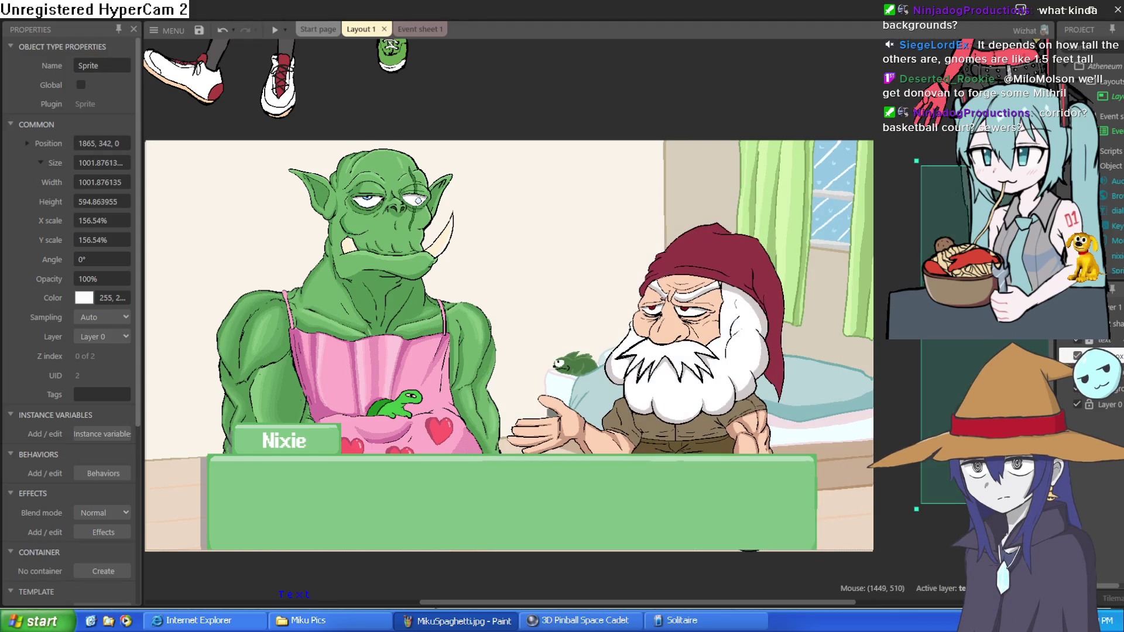
click(893, 374)
mouse_move(771, 366)
mouse_down()
mouse_move(754, 368)
mouse_move(757, 388)
mouse_move(739, 289)
mouse_move(752, 367)
mouse_up()
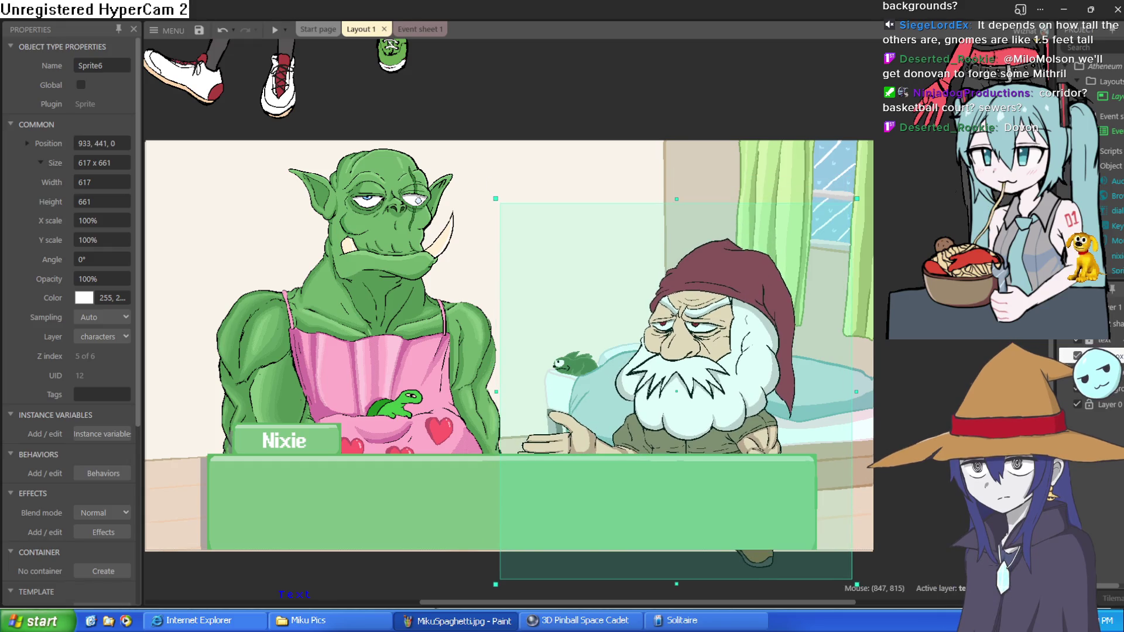
click(1064, 12)
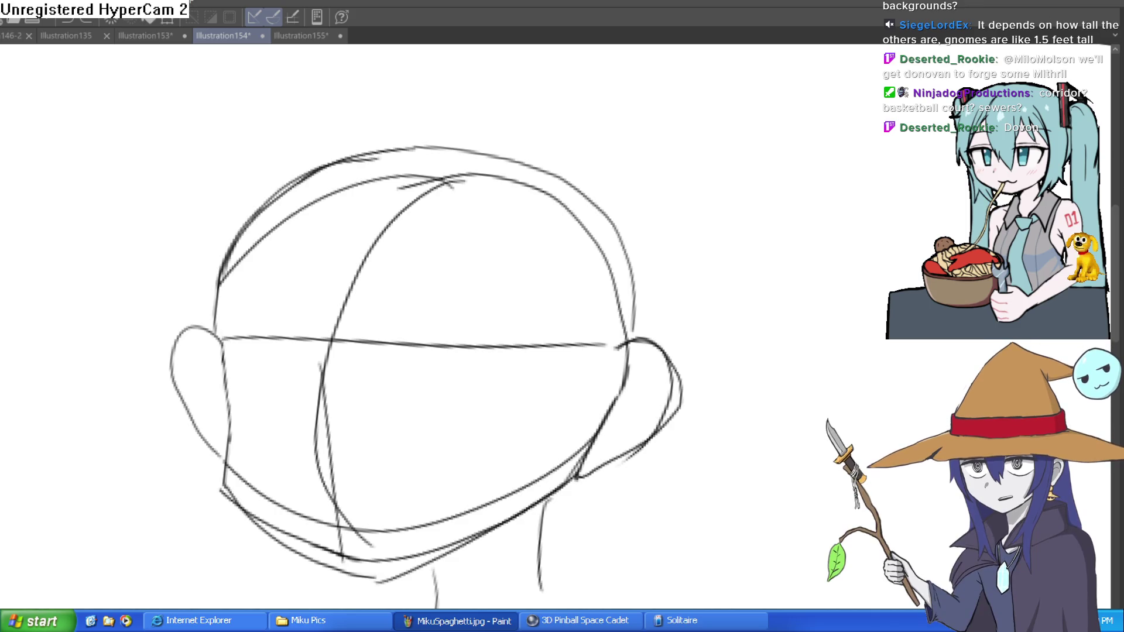
Draw and undo a test stroke beside the head sketch, then return to Construct 3
drag(752, 288, 848, 371)
key(ctrl+z)
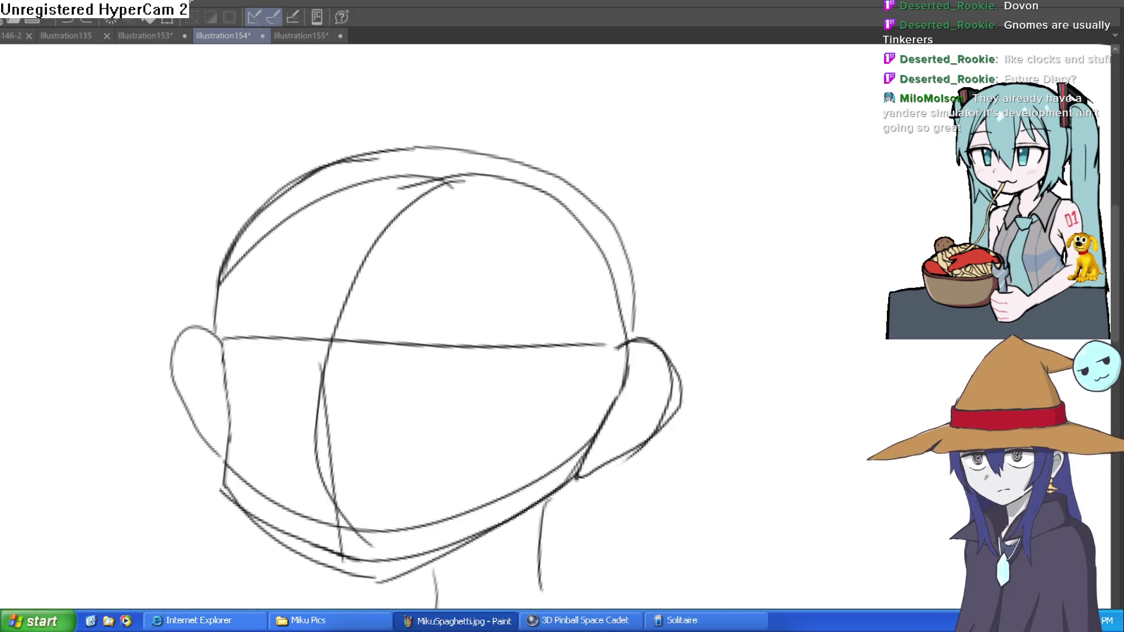
key(alt+Tab)
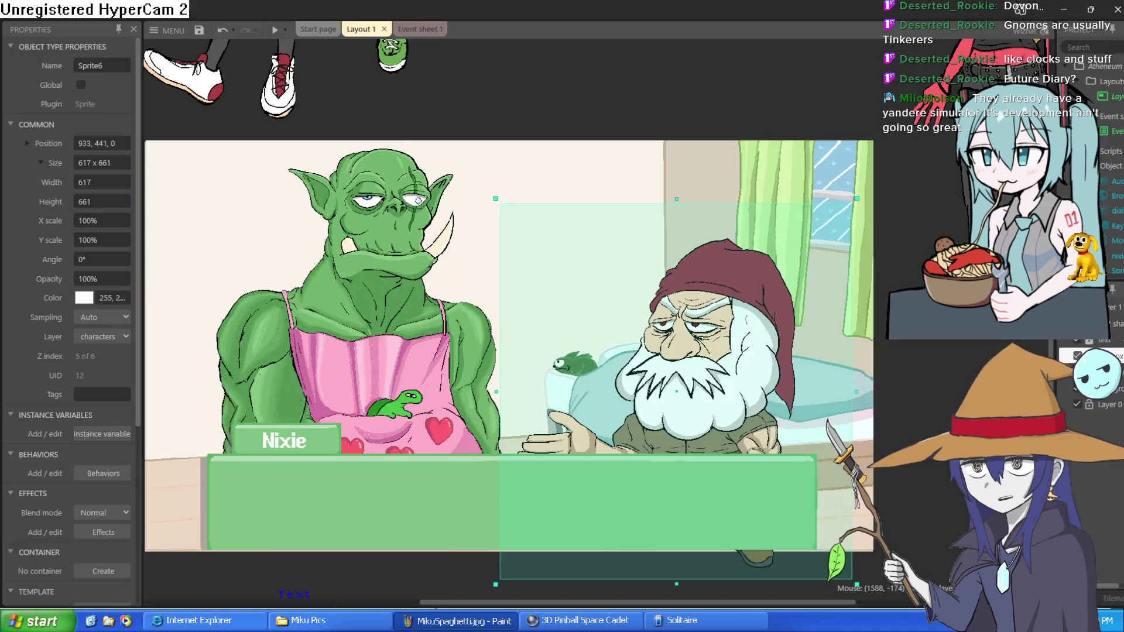
Drag the gnome up beside the other characters above the room scene
drag(724, 352, 729, 152)
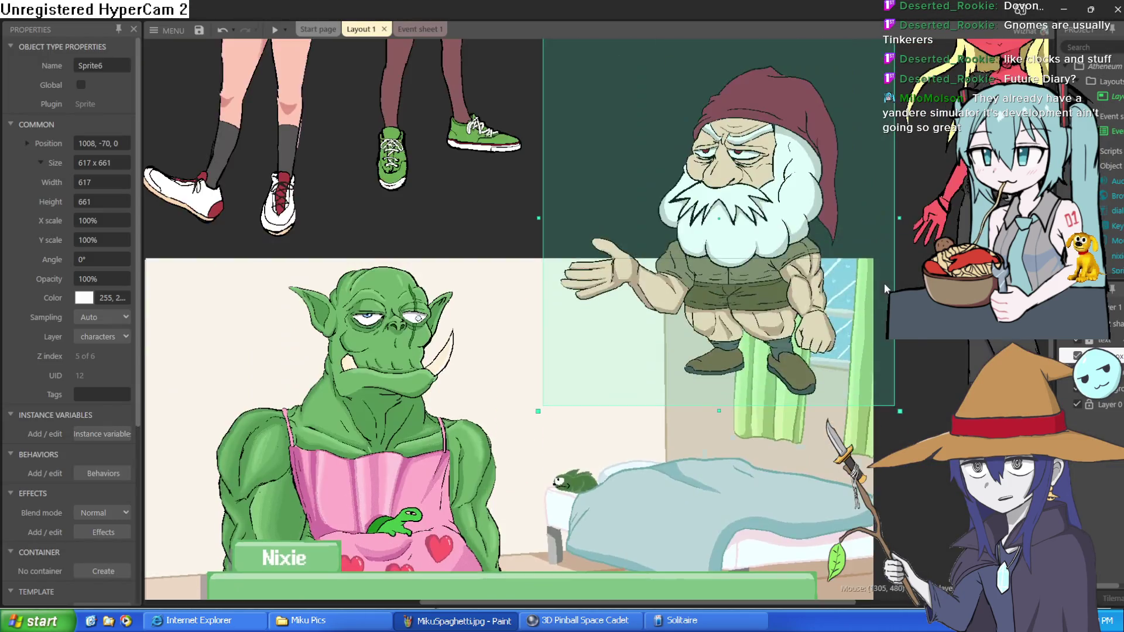
scroll(884, 283, down, 3)
mouse_move(742, 338)
mouse_down()
mouse_move(688, 232)
mouse_move(695, 239)
mouse_up()
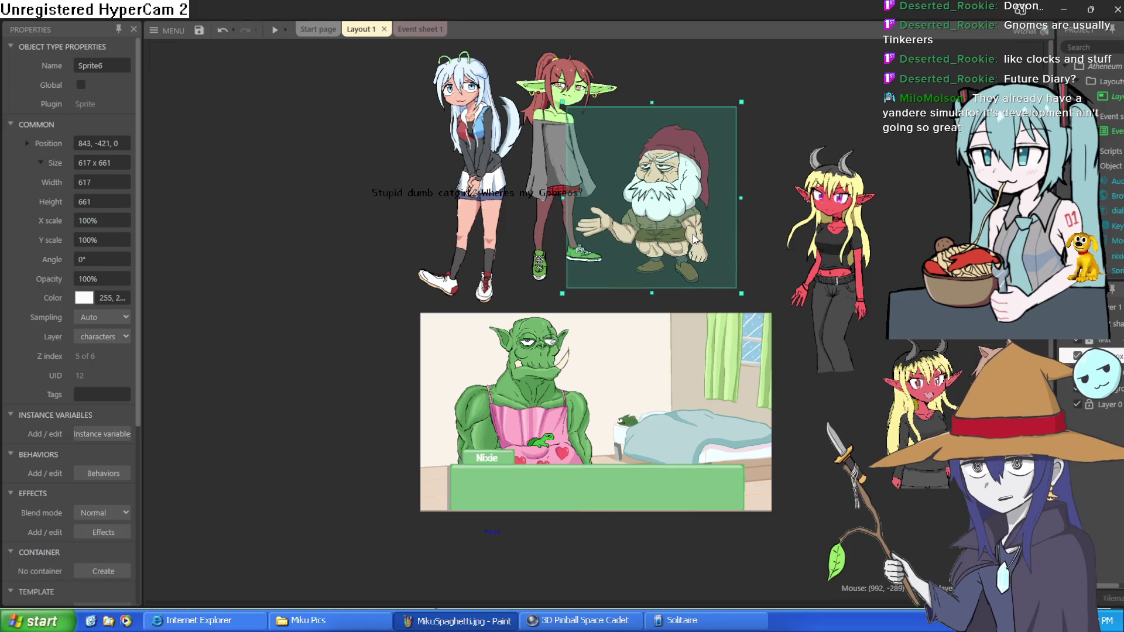
mouse_move(547, 150)
mouse_down()
mouse_move(540, 134)
mouse_move(556, 154)
mouse_up()
scroll(556, 153, up, 5)
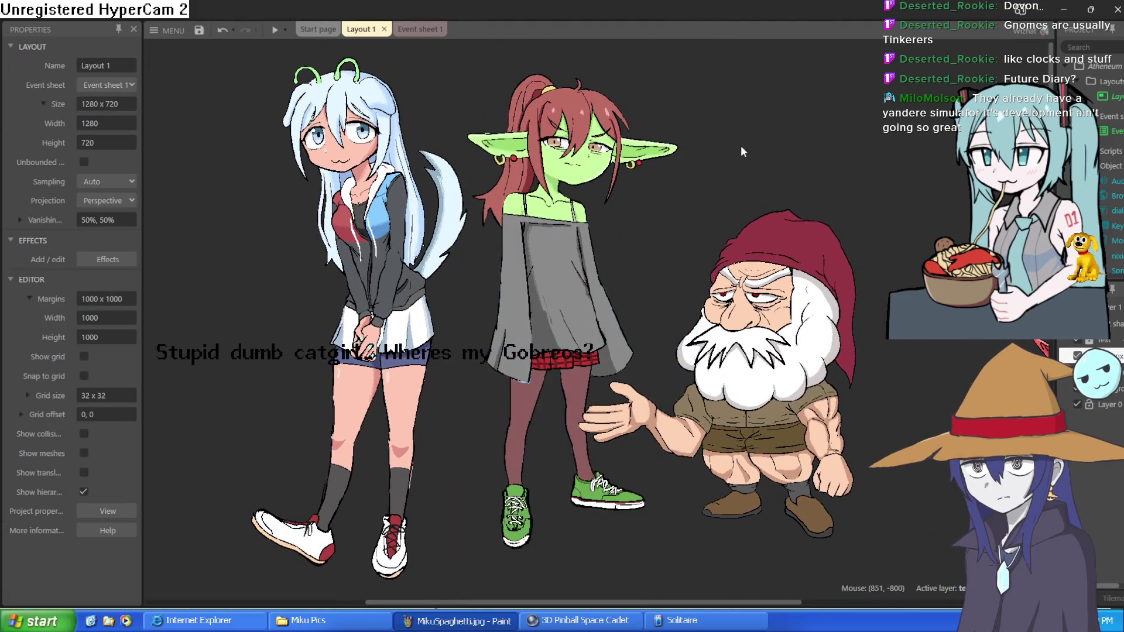
Nudge the goblin girl 'nixie' slightly higher, to about 527, -515
drag(557, 300, 558, 299)
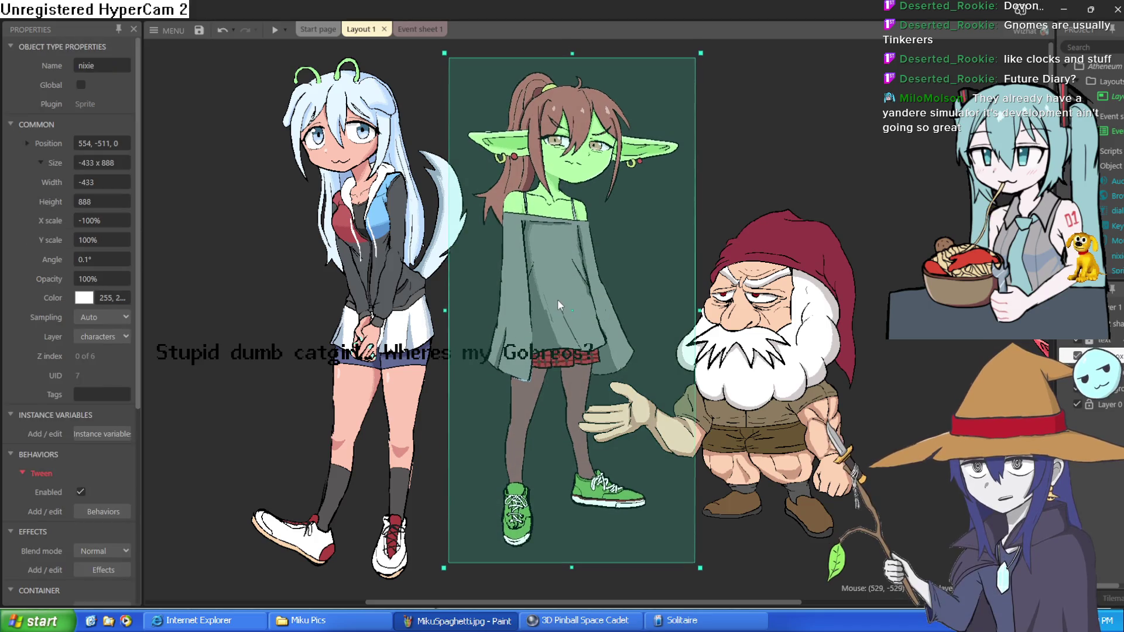
click(396, 259)
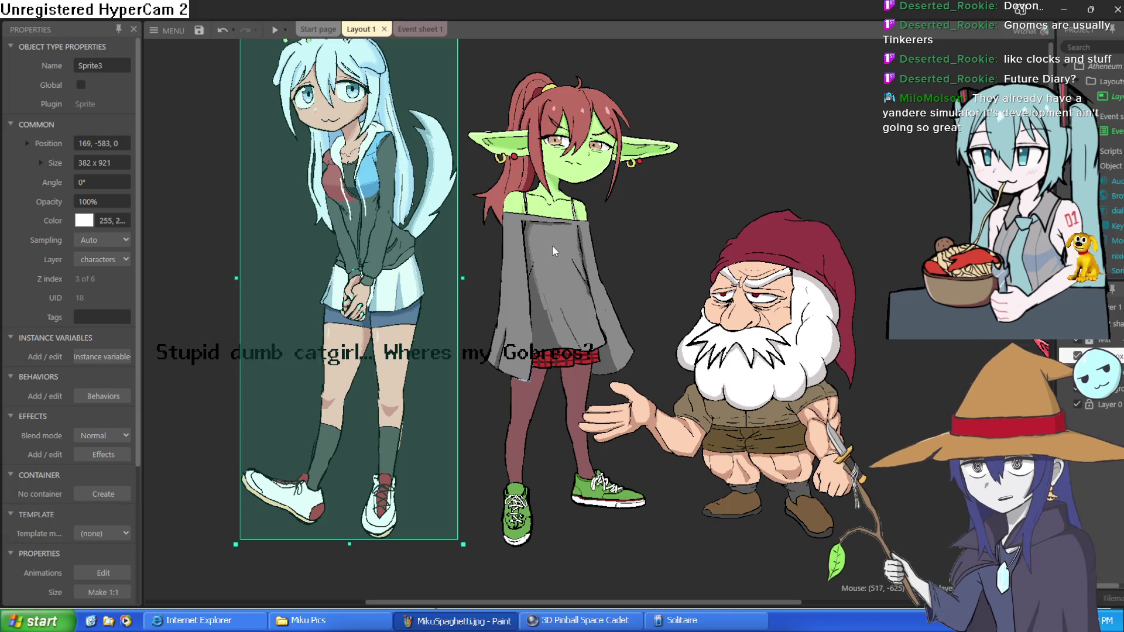
click(560, 261)
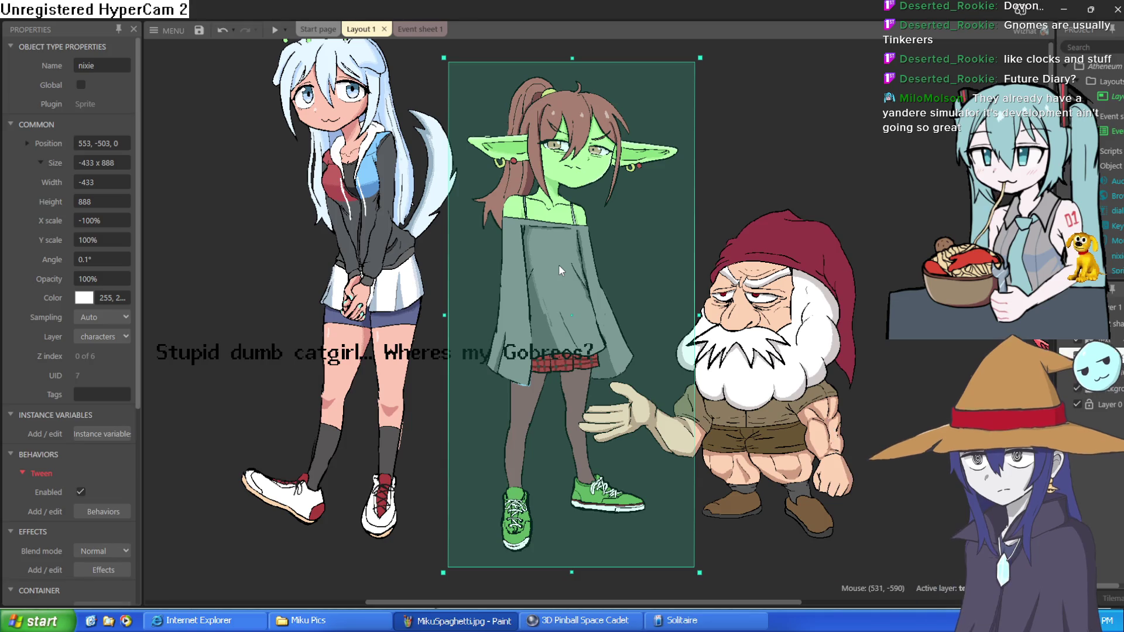
drag(559, 265, 544, 258)
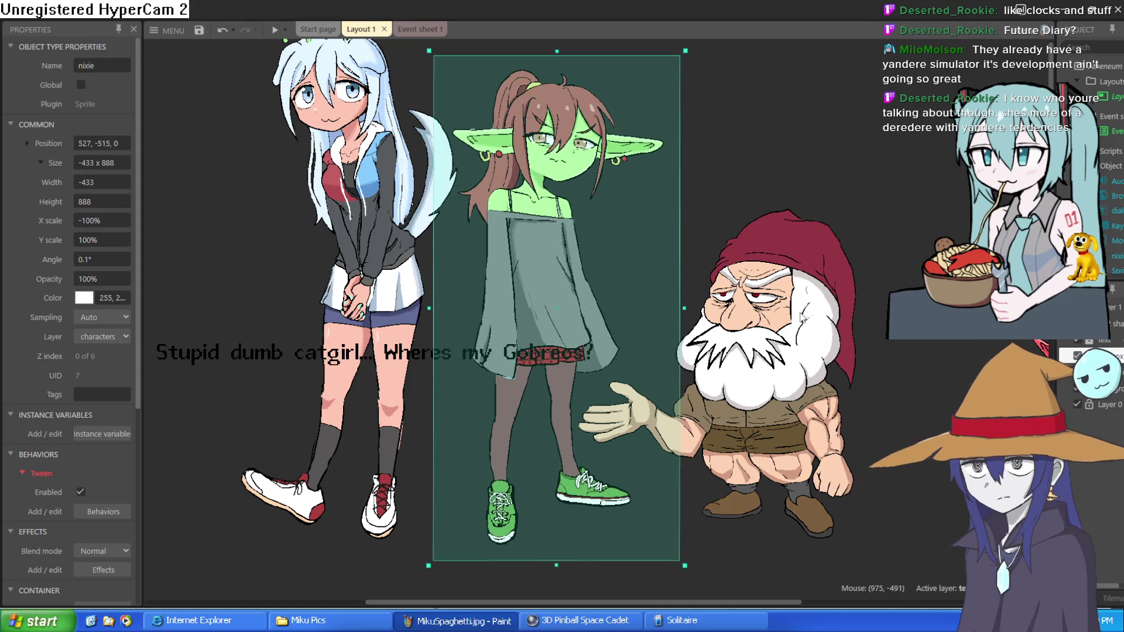
scroll(543, 258, down, 3)
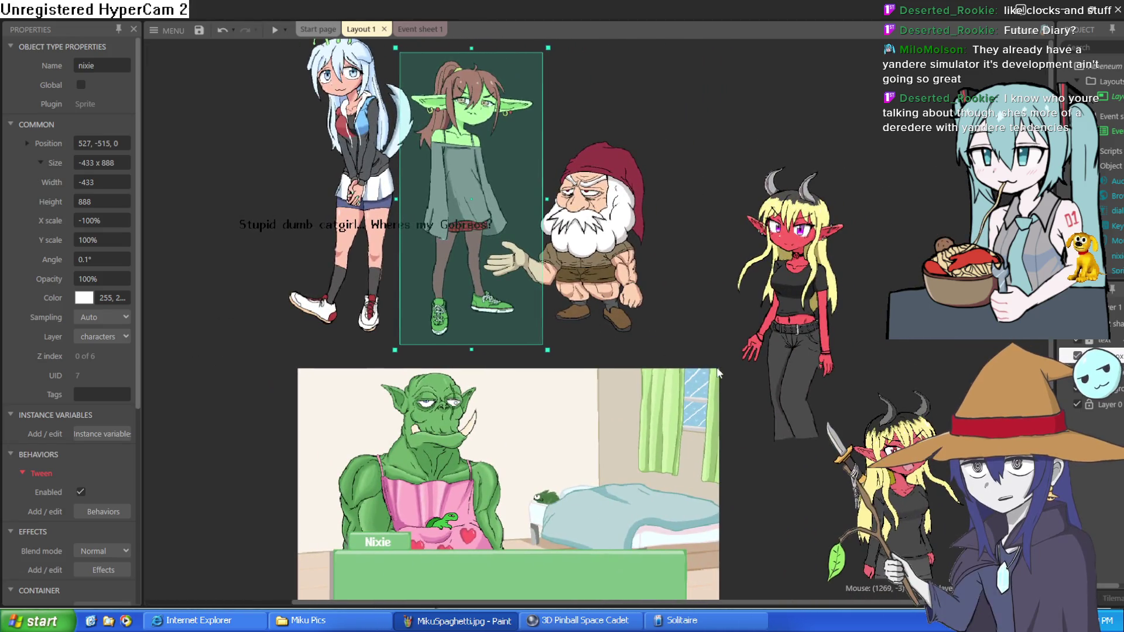
scroll(660, 301, down, 2)
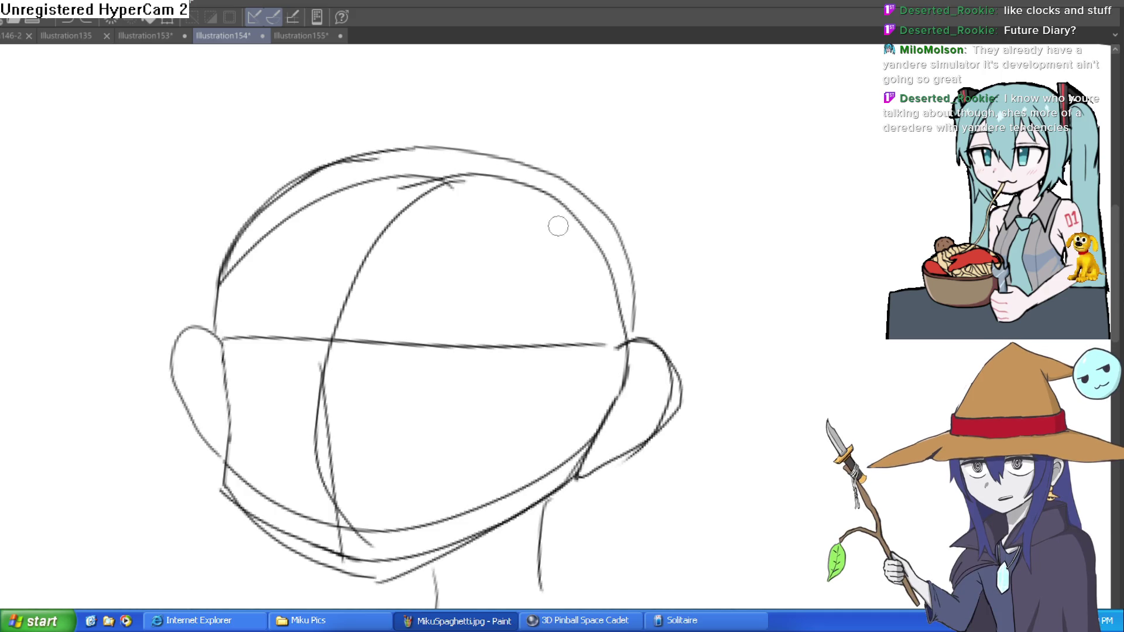
Tint the rough head sketch layer light blue with the layer-colour shortcut Ctrl+Shift+C
key(ctrl+shift+c)
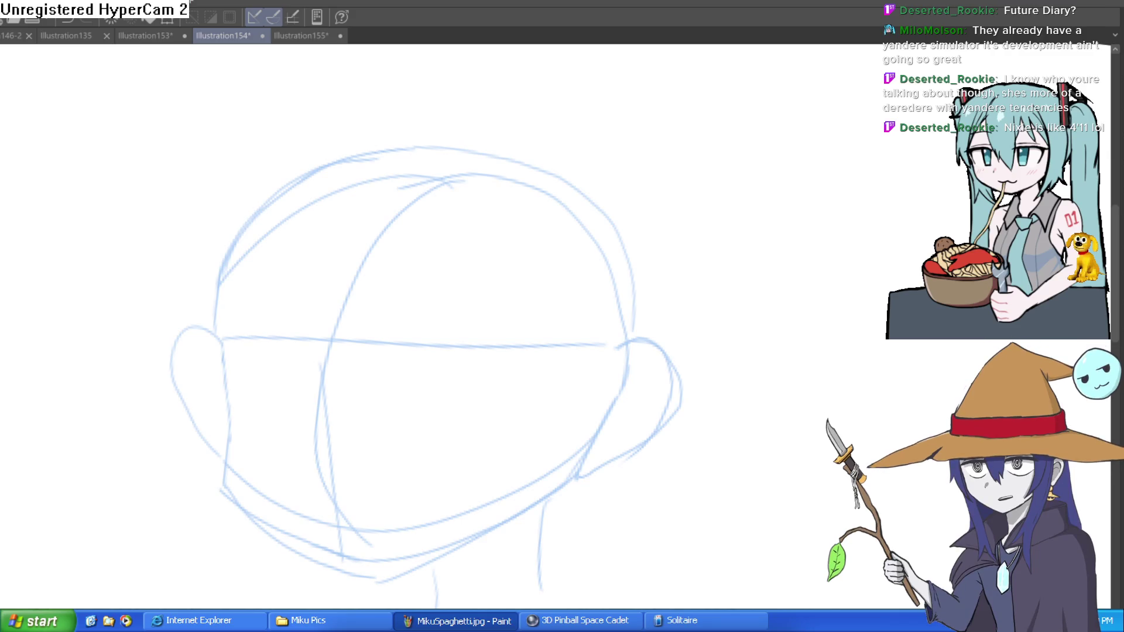
Ink the left side of the face to the chin and the ear's outer and inner curves
mouse_move(220, 339)
mouse_down()
mouse_move(242, 508)
mouse_move(386, 568)
mouse_move(587, 448)
mouse_up()
mouse_move(223, 361)
mouse_down()
mouse_move(219, 321)
mouse_move(245, 217)
mouse_up()
scroll(652, 342, up, 2)
mouse_move(621, 287)
mouse_down()
mouse_move(678, 369)
mouse_move(574, 440)
mouse_up()
mouse_move(626, 306)
mouse_down()
mouse_move(657, 315)
mouse_move(595, 417)
mouse_up()
With the view tilted, ink the eyes' top line, the left cheek and the jaw
mouse_move(371, 387)
mouse_down()
mouse_move(647, 261)
mouse_move(539, 354)
mouse_move(667, 216)
mouse_move(439, 273)
mouse_up()
mouse_move(341, 368)
mouse_down()
mouse_move(432, 262)
mouse_move(504, 236)
mouse_move(530, 262)
mouse_up()
mouse_move(300, 428)
mouse_down()
mouse_move(243, 504)
mouse_move(281, 549)
mouse_up()
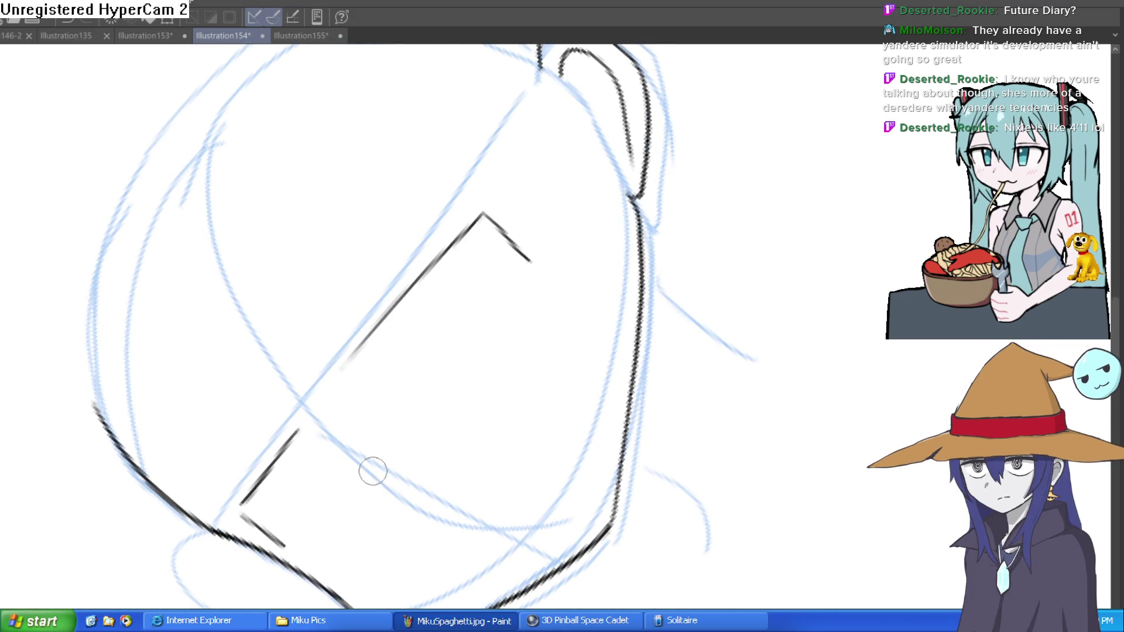
drag(372, 469, 556, 430)
mouse_move(203, 232)
mouse_down()
mouse_move(251, 409)
mouse_move(445, 502)
mouse_move(524, 466)
mouse_move(707, 331)
mouse_move(627, 421)
mouse_move(476, 544)
mouse_move(344, 499)
mouse_move(213, 371)
mouse_move(181, 246)
mouse_up()
Erase the duplicate outer jaw and outer left head lines
key(e)
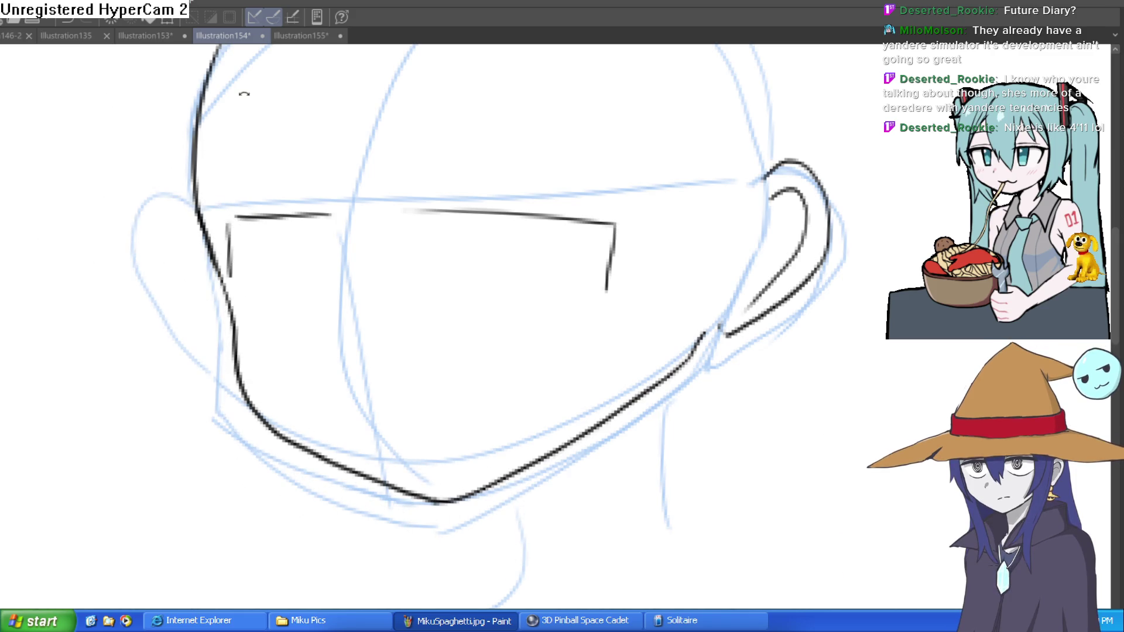
key(minus)
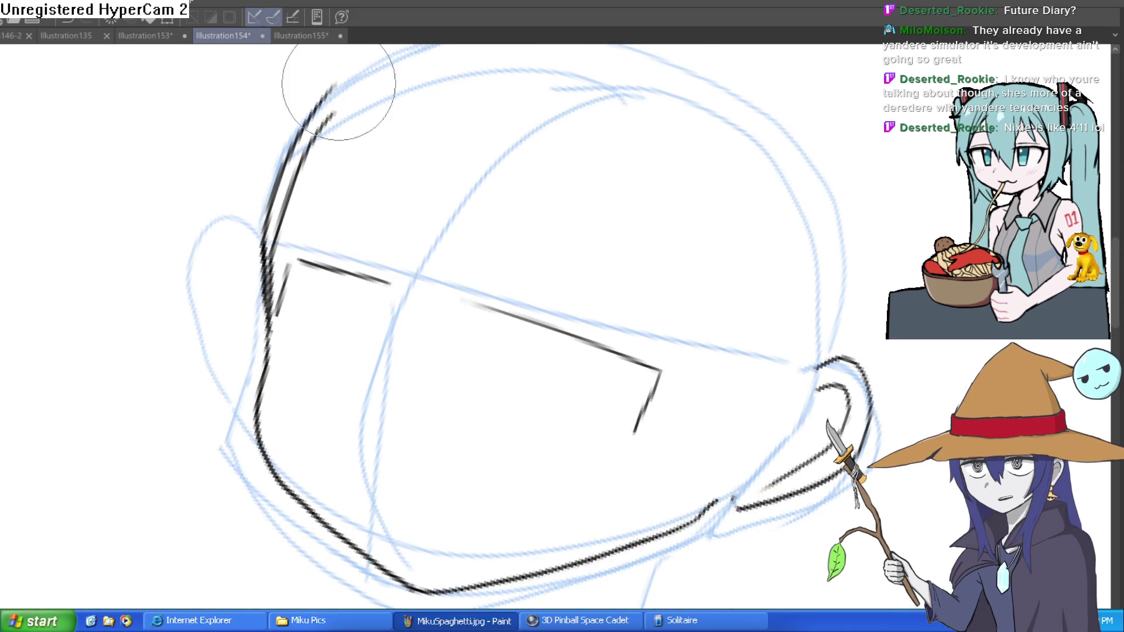
drag(306, 78, 269, 316)
key(asciicircum)
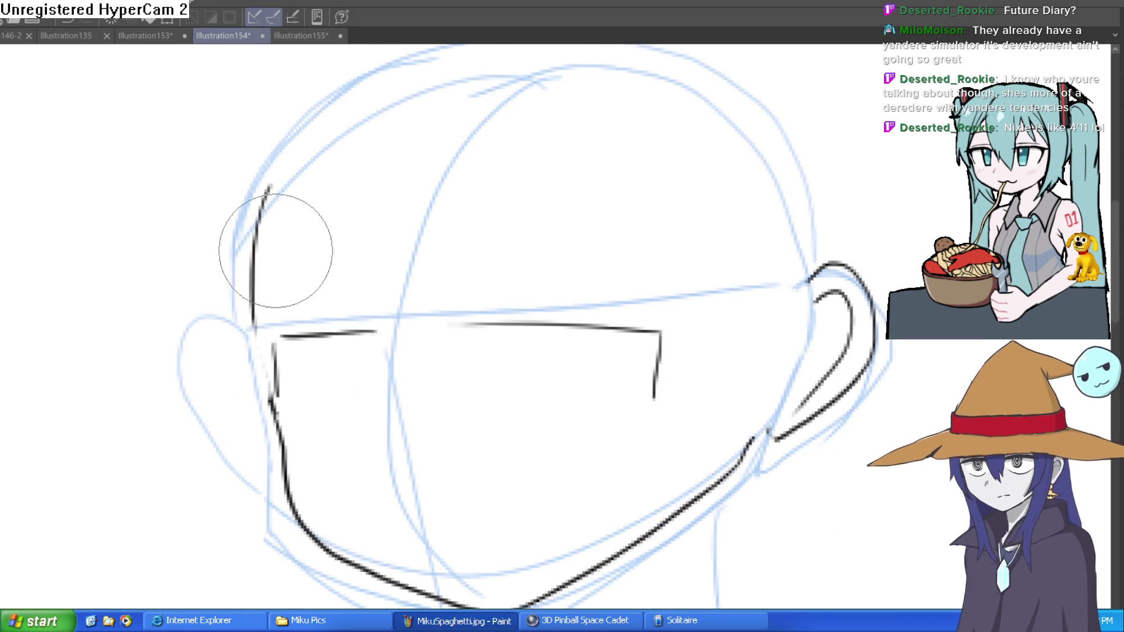
drag(282, 227, 329, 220)
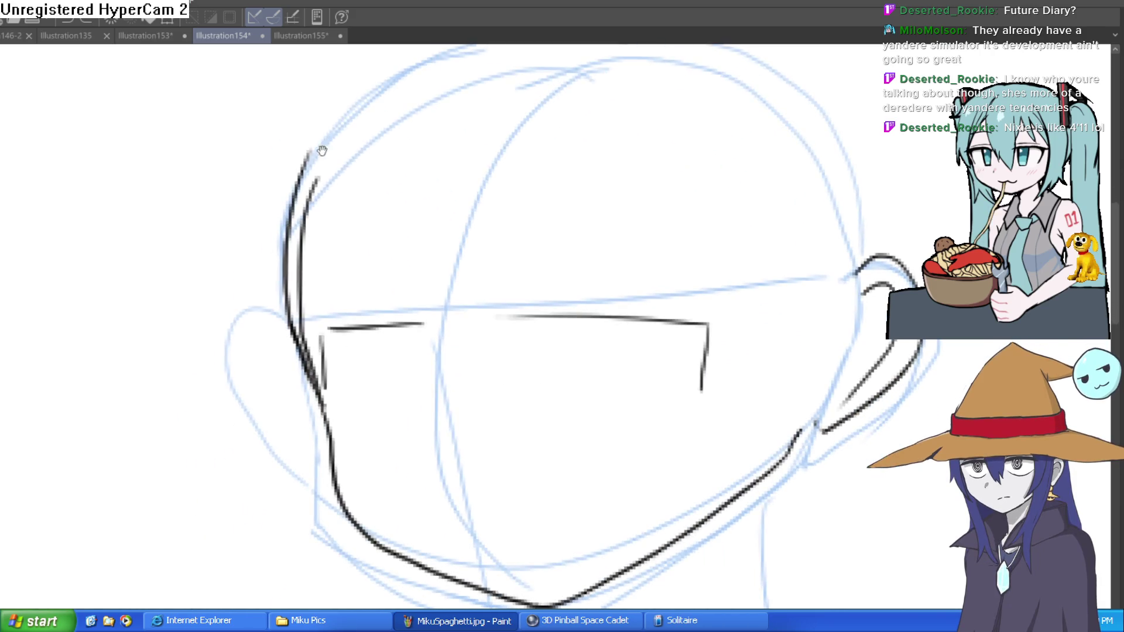
mouse_move(301, 151)
mouse_down()
mouse_move(276, 259)
mouse_move(296, 394)
mouse_up()
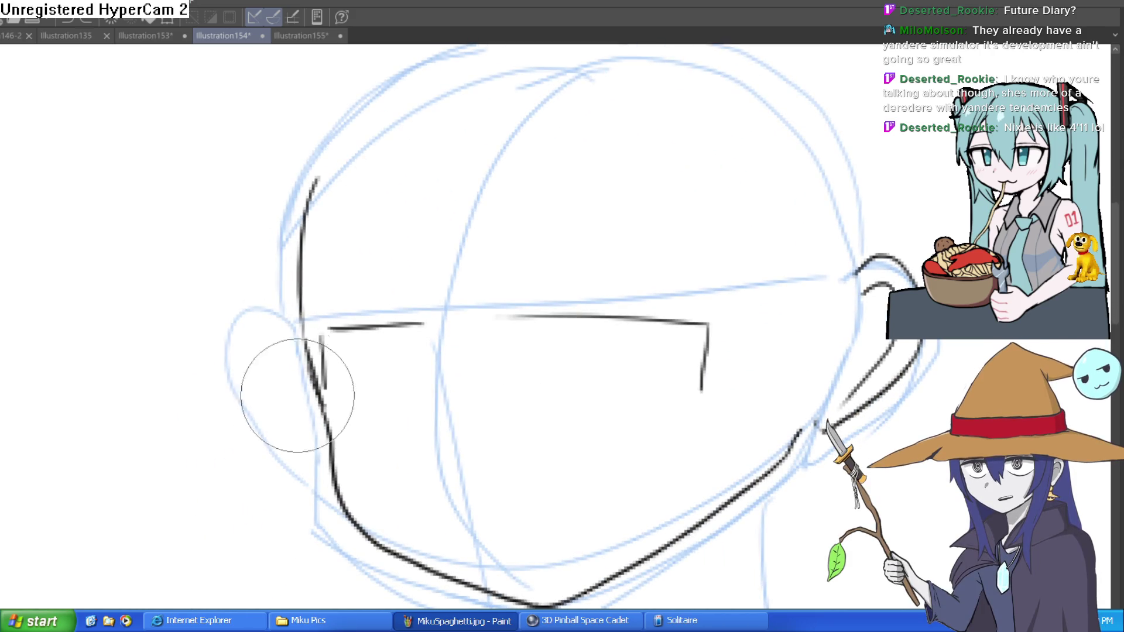
Retrace the left eye, draw U-shaped irises in both eyes, and erase the line between them
drag(164, 133, 141, 106)
mouse_move(410, 293)
mouse_down()
mouse_move(314, 298)
mouse_move(300, 346)
mouse_up()
drag(293, 305, 300, 354)
mouse_move(346, 302)
mouse_down()
mouse_move(381, 381)
mouse_move(390, 296)
mouse_up()
mouse_move(534, 293)
mouse_down()
mouse_move(540, 371)
mouse_move(587, 311)
mouse_move(588, 290)
mouse_up()
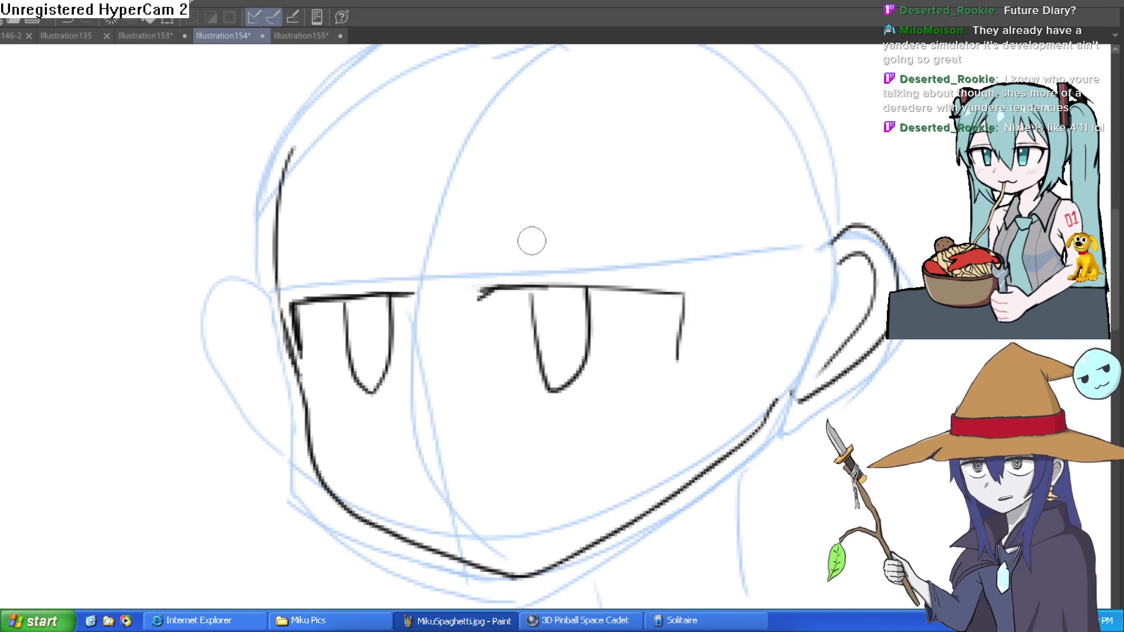
drag(402, 301, 416, 292)
drag(487, 287, 526, 287)
scroll(760, 202, down, 3)
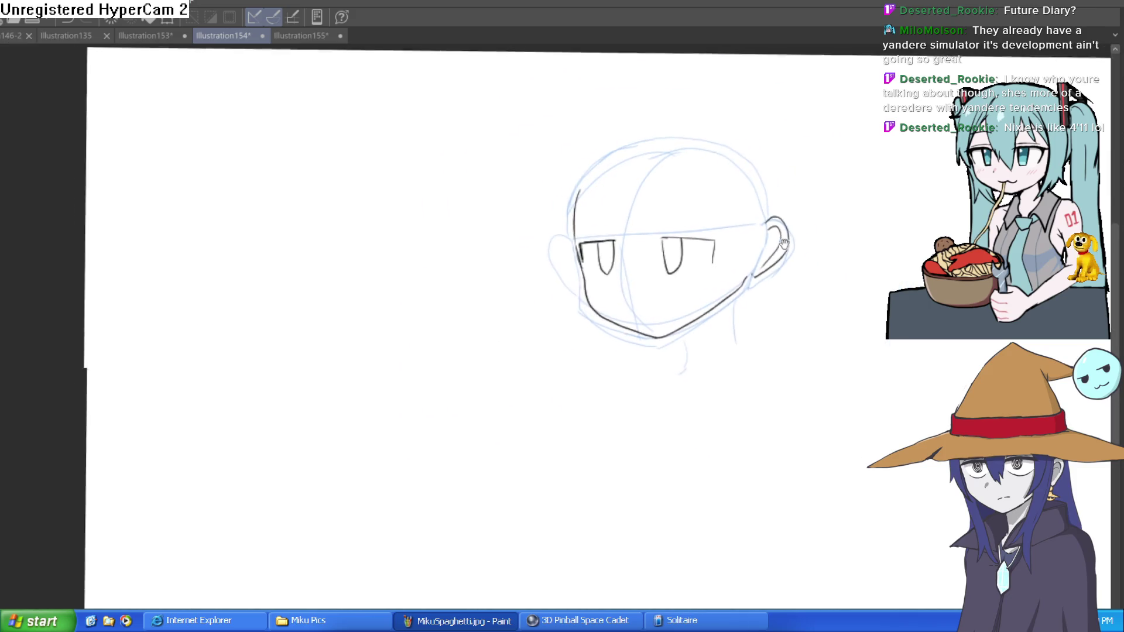
Draw the nose strokes below the eyes and a short stroke on the right eyelid
scroll(629, 294, up, 3)
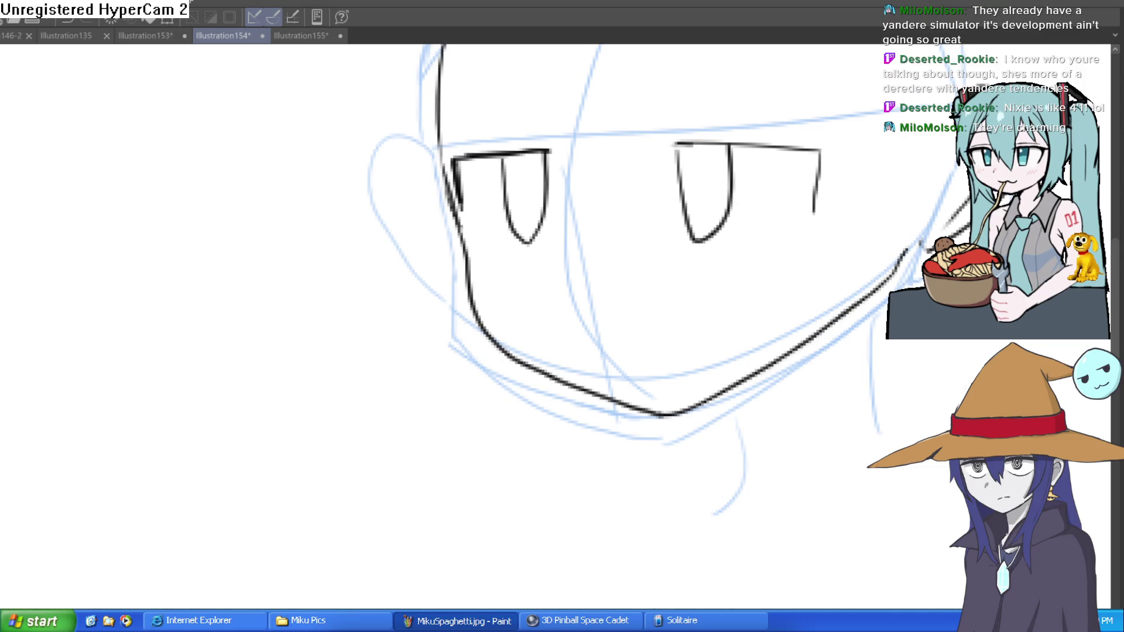
mouse_move(593, 322)
mouse_down()
mouse_move(609, 307)
mouse_move(653, 309)
mouse_up()
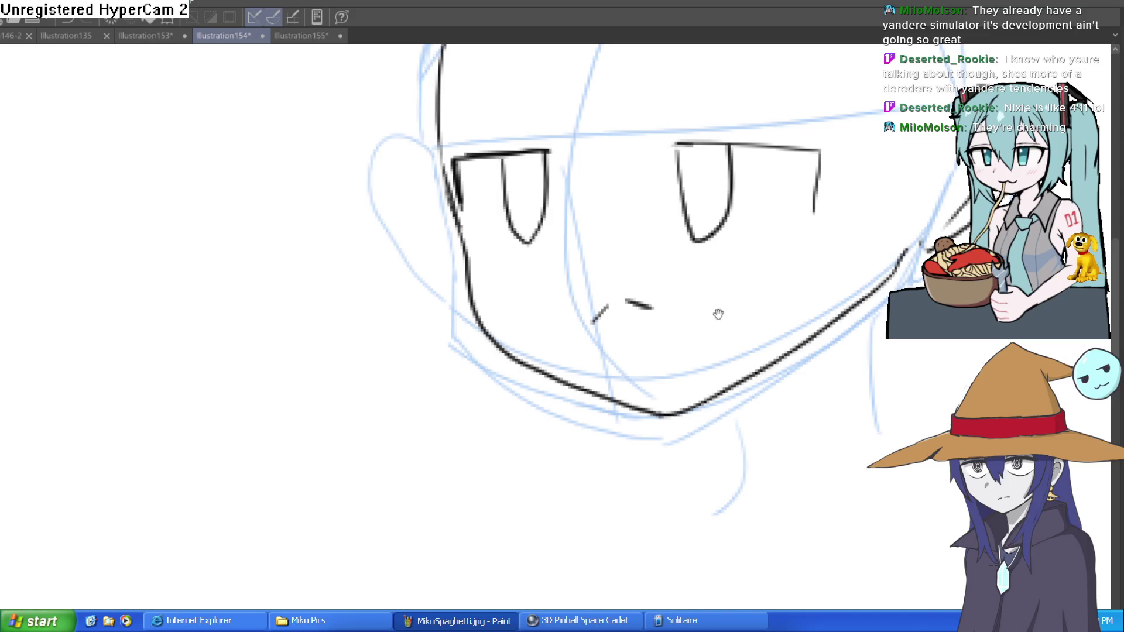
drag(724, 228, 668, 317)
drag(641, 231, 629, 242)
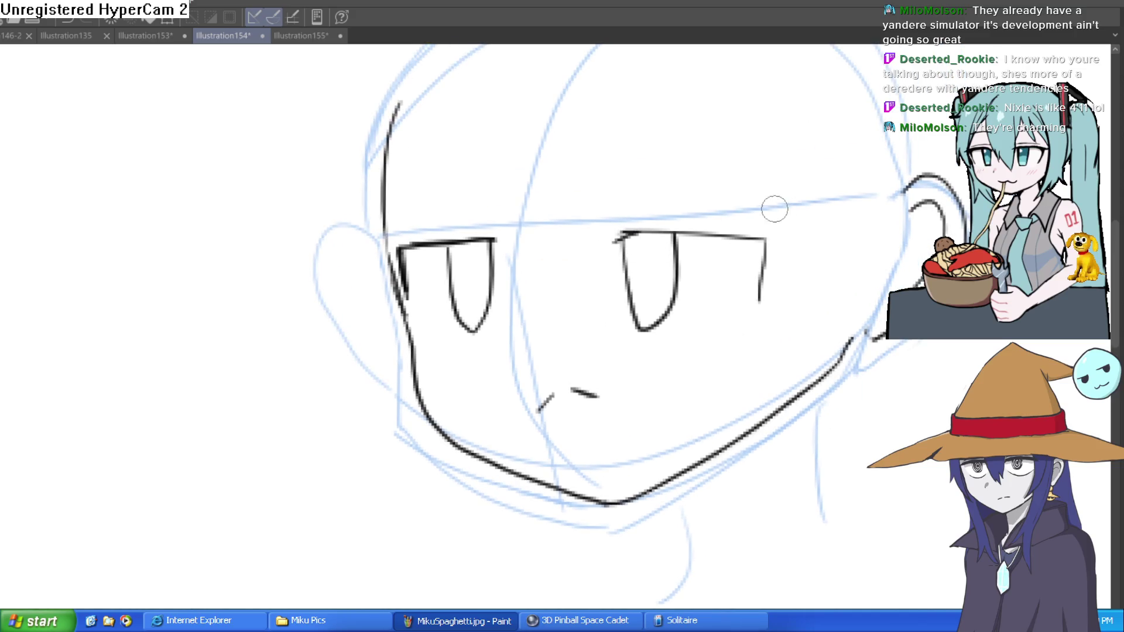
drag(820, 209, 770, 220)
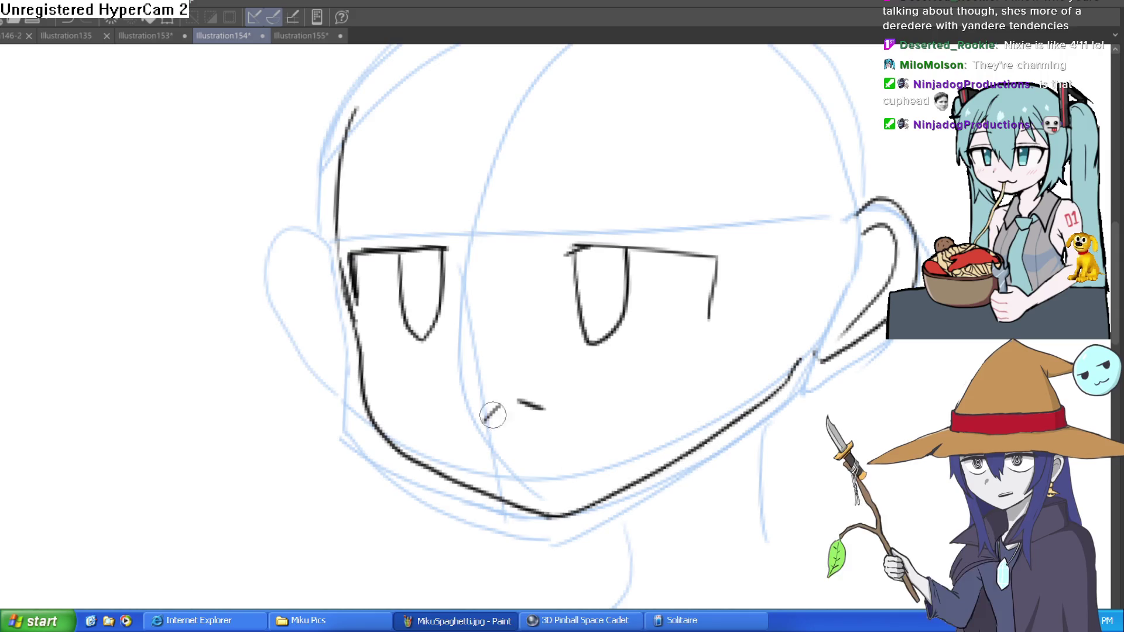
Draw the left and right eyebrows
mouse_move(462, 196)
mouse_down()
mouse_move(605, 304)
mouse_move(483, 248)
mouse_up()
drag(326, 309, 367, 303)
drag(501, 302, 549, 295)
scroll(606, 290, down, 3)
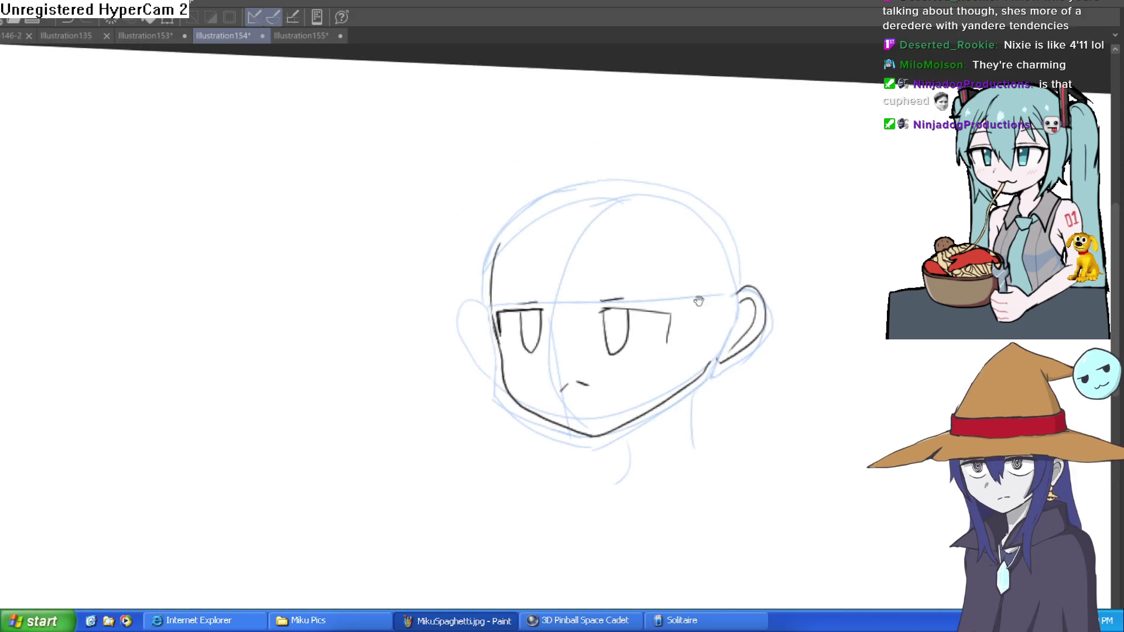
scroll(678, 283, up, 5)
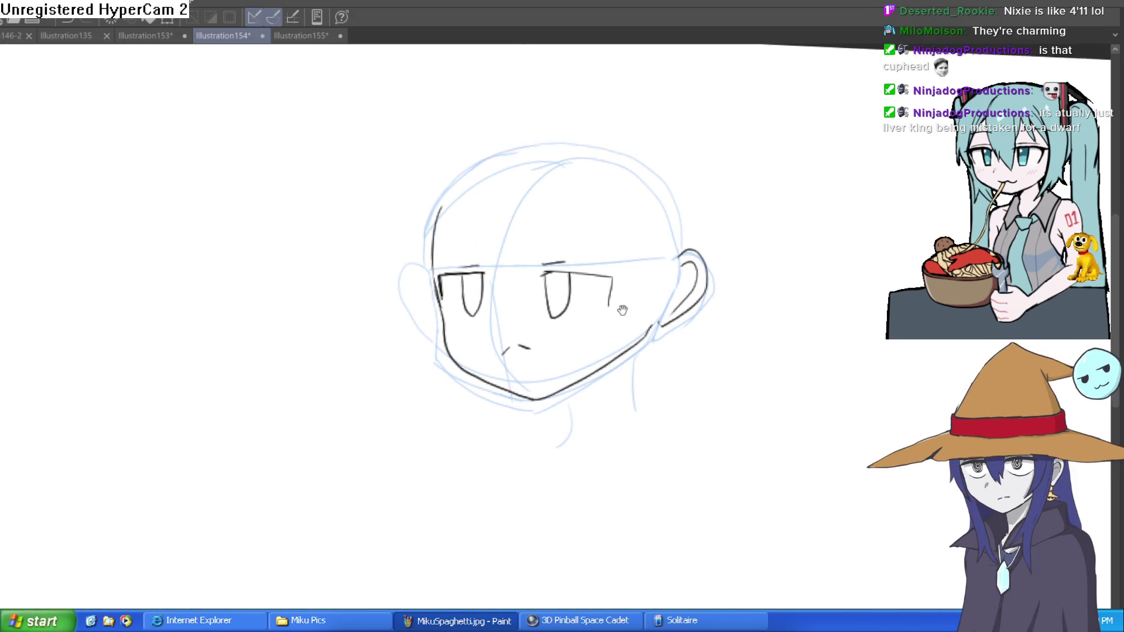
Draw the neck lines under the jaw
drag(614, 314, 622, 469)
drag(413, 433, 404, 551)
scroll(604, 411, up, 1)
scroll(604, 410, down, 3)
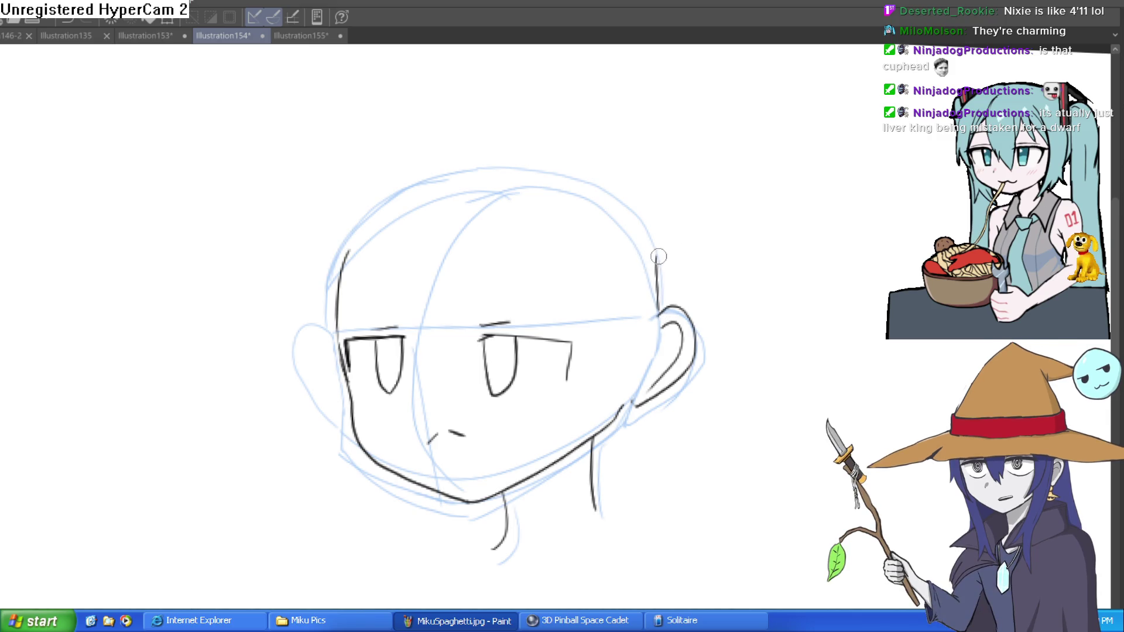
Replace an unwanted forehead stroke with an arc forming the cup rim on top
mouse_move(655, 252)
mouse_down()
mouse_move(402, 231)
mouse_move(348, 263)
mouse_move(398, 281)
mouse_move(638, 282)
mouse_up()
key(ctrl+z)
key(ctrl+z)
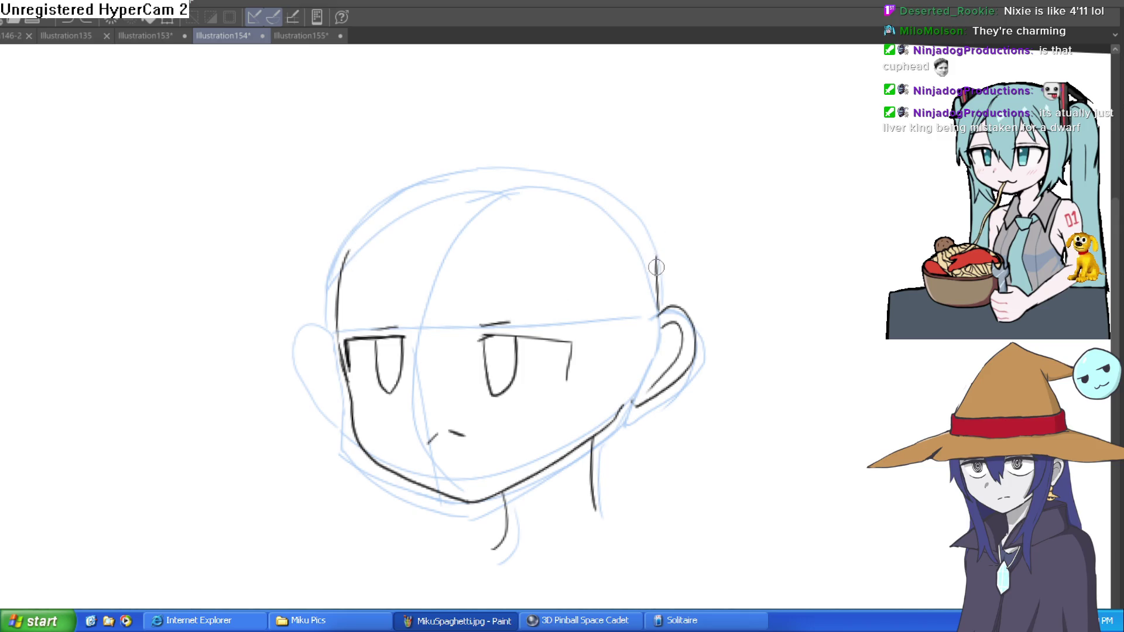
mouse_move(629, 236)
mouse_down()
mouse_move(418, 221)
mouse_move(358, 256)
mouse_move(585, 297)
mouse_move(655, 267)
mouse_move(415, 277)
mouse_move(386, 246)
mouse_move(567, 243)
mouse_move(634, 261)
mouse_up()
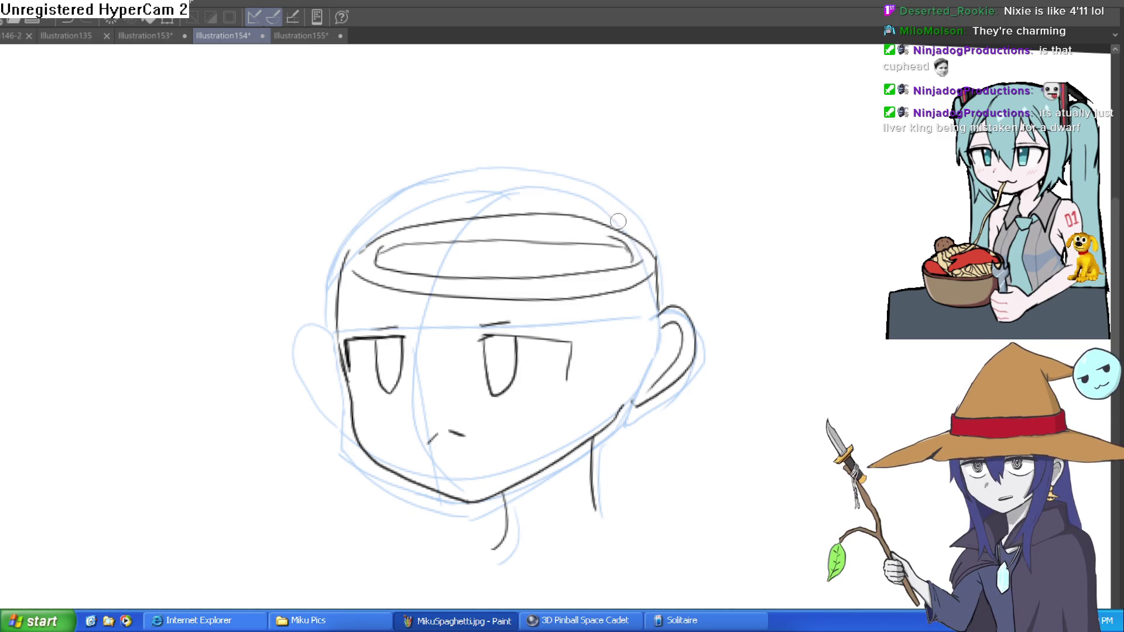
Ink a J-shaped handle on the left of the cup-shaped head, undoing a stray stroke
drag(559, 232, 416, 233)
scroll(587, 221, down, 2)
scroll(510, 254, up, 3)
drag(416, 280, 311, 199)
mouse_move(463, 286)
mouse_down()
mouse_move(337, 167)
mouse_move(295, 159)
mouse_move(331, 355)
mouse_move(448, 491)
mouse_up()
key(ctrl+z)
mouse_move(315, 205)
mouse_down()
mouse_move(319, 276)
mouse_move(271, 269)
mouse_move(280, 159)
mouse_up()
Create a new blank illustration, Illustration156
scroll(532, 164, down, 3)
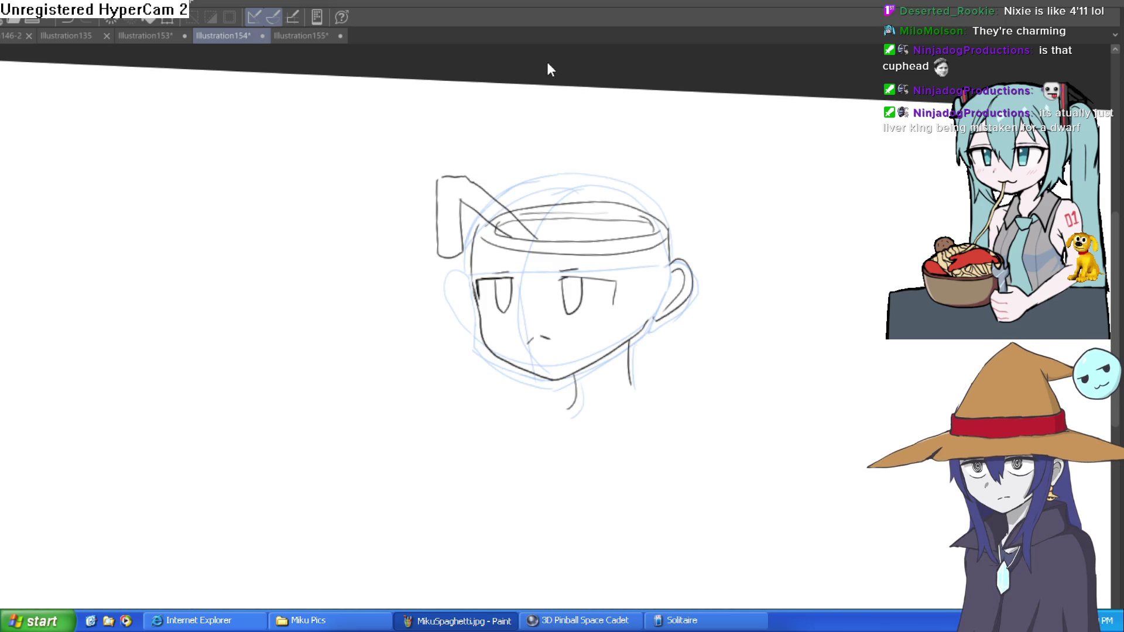
key(ctrl+n)
key(Return)
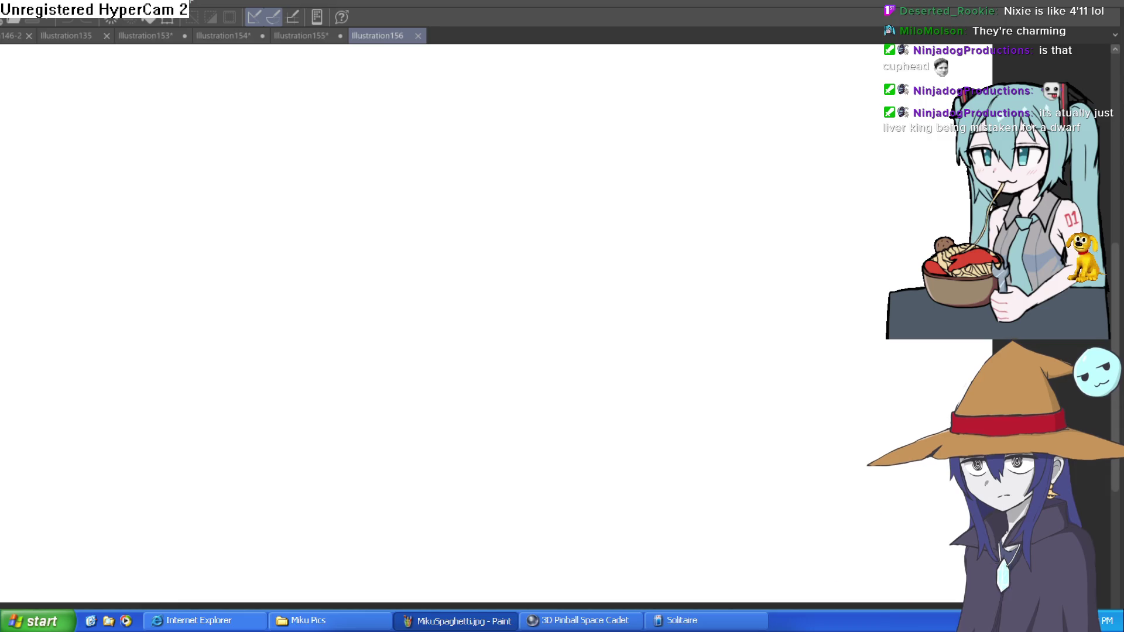
Test and undo a scribble on the blank Illustration156 canvas, then shrink the brush
drag(202, 226, 498, 289)
key(ctrl+z)
key(bracketleft)
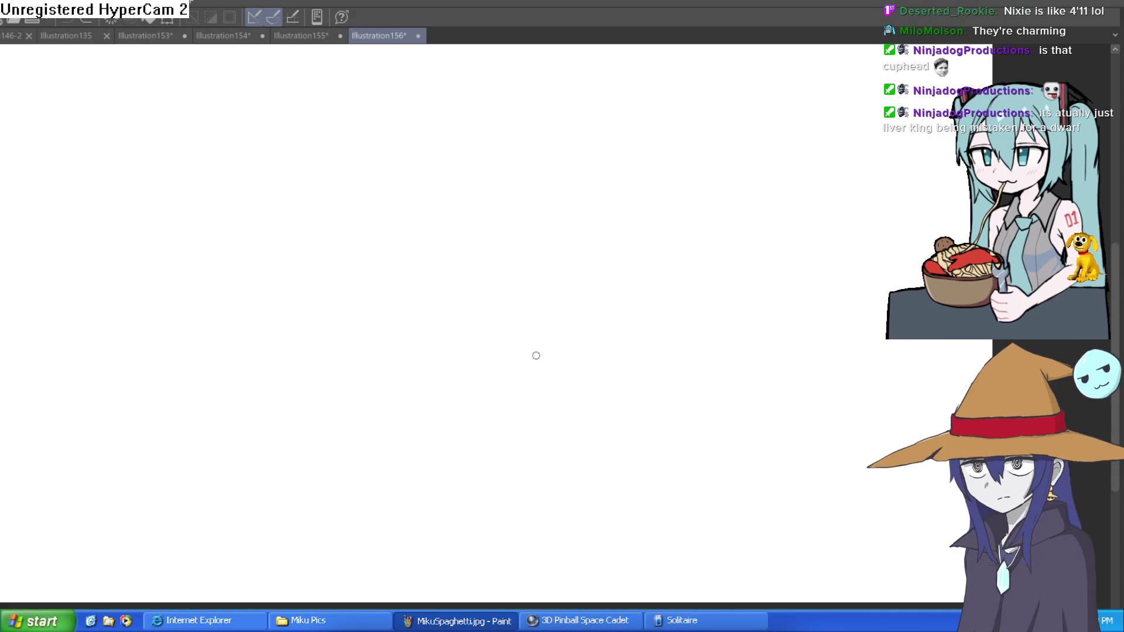
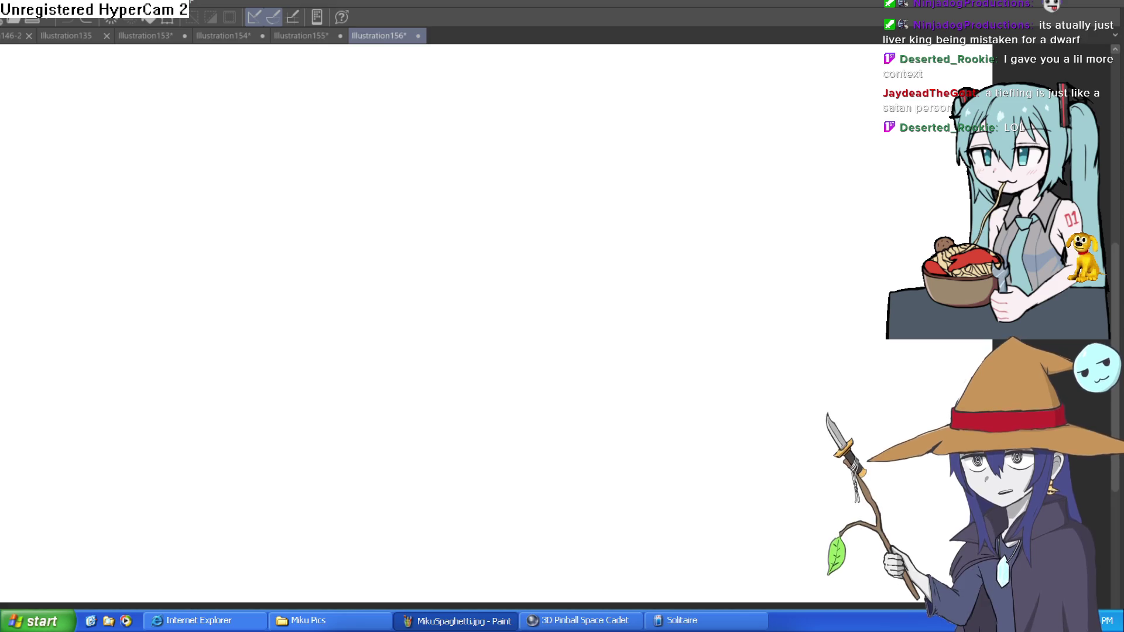
Look over the character sprites in the game layout, then return to the canvas
key(alt+Tab)
scroll(854, 294, up, 6)
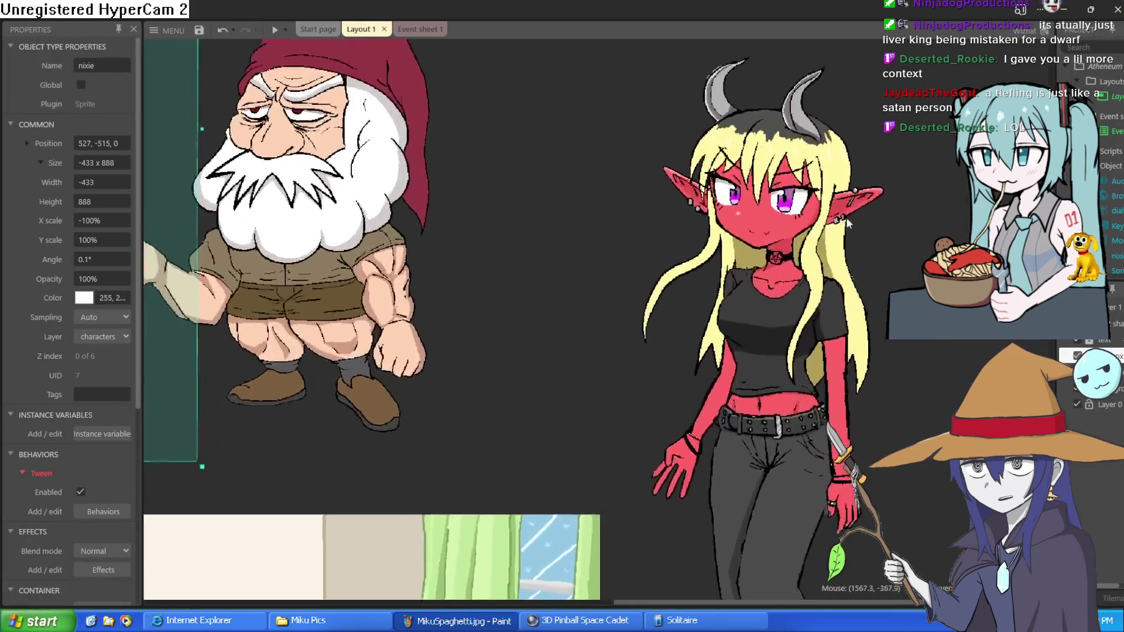
scroll(831, 386, down, 2)
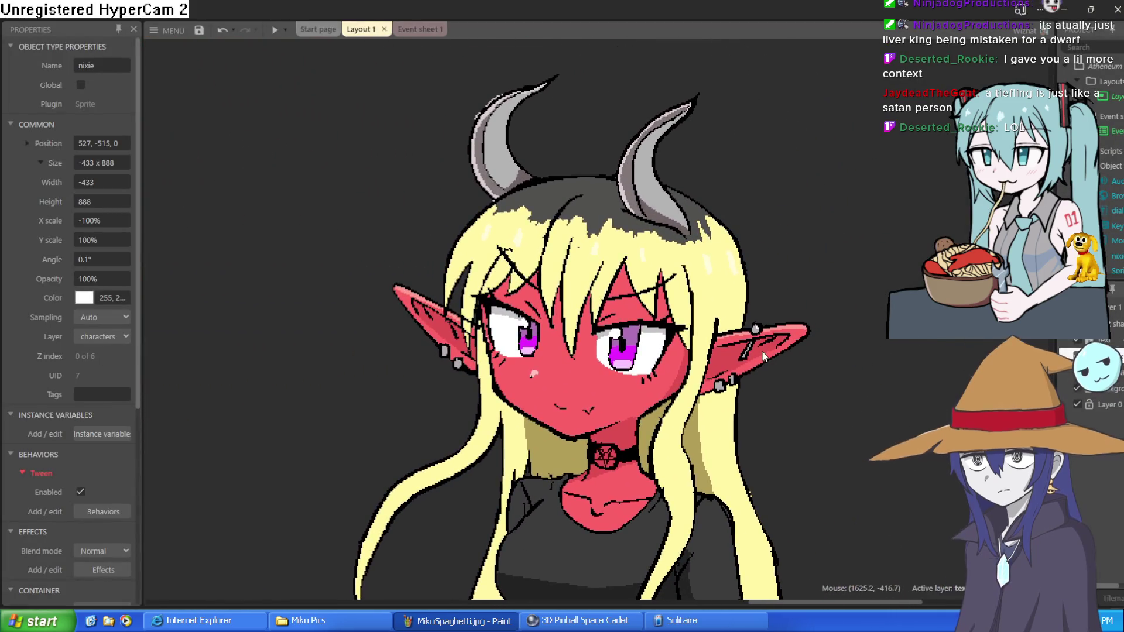
scroll(758, 327, up, 3)
scroll(758, 328, down, 3)
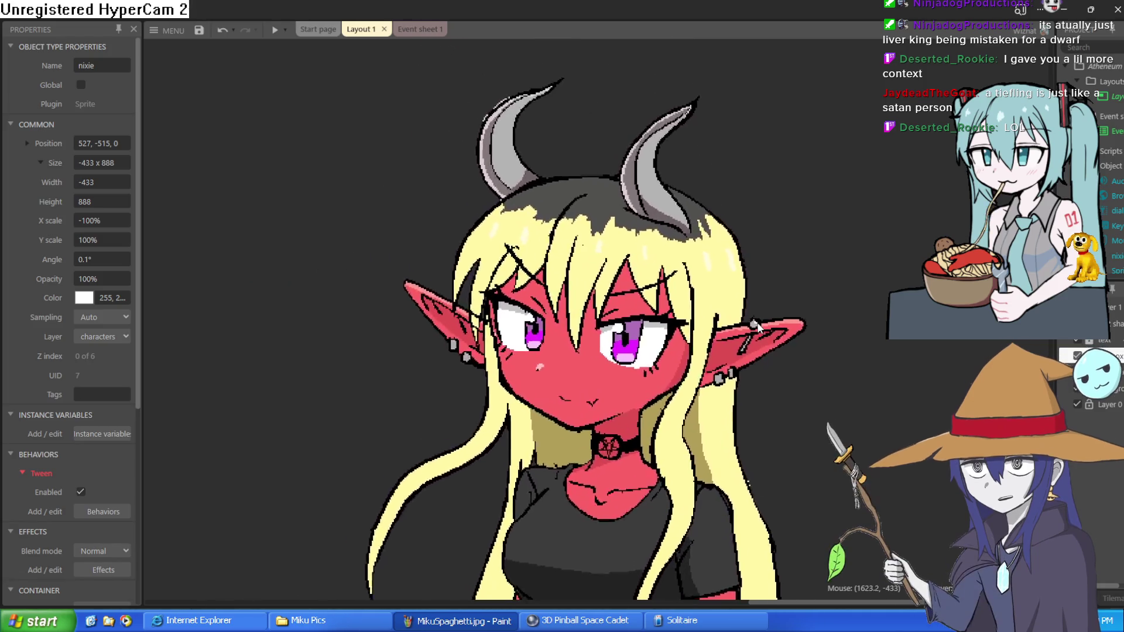
scroll(758, 328, up, 2)
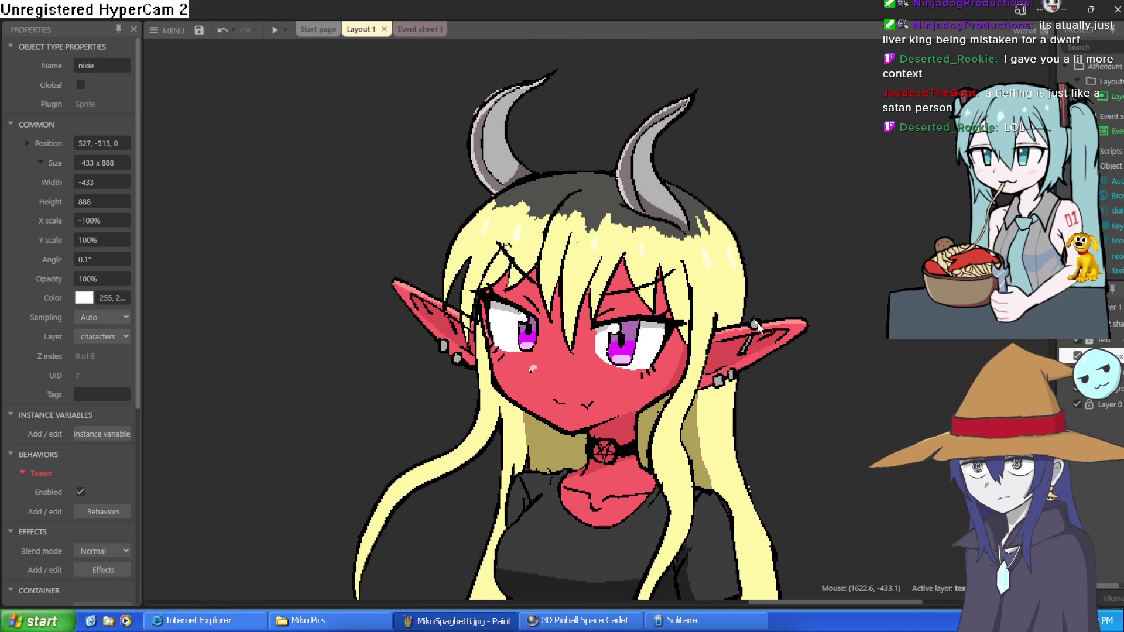
scroll(756, 325, down, 2)
scroll(754, 320, up, 6)
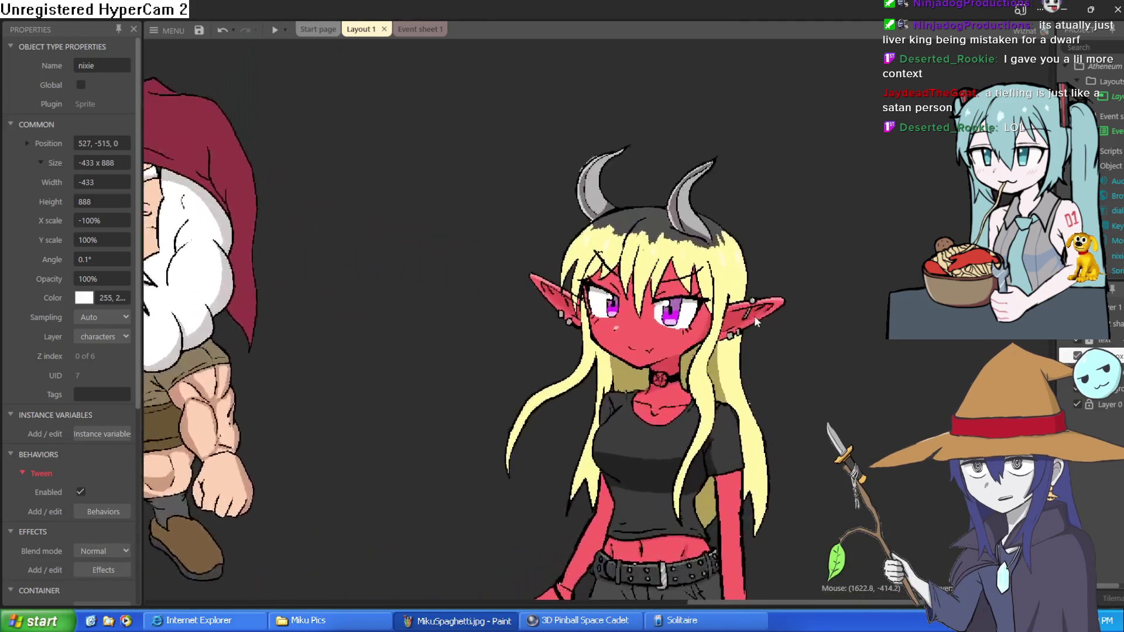
scroll(713, 285, down, 6)
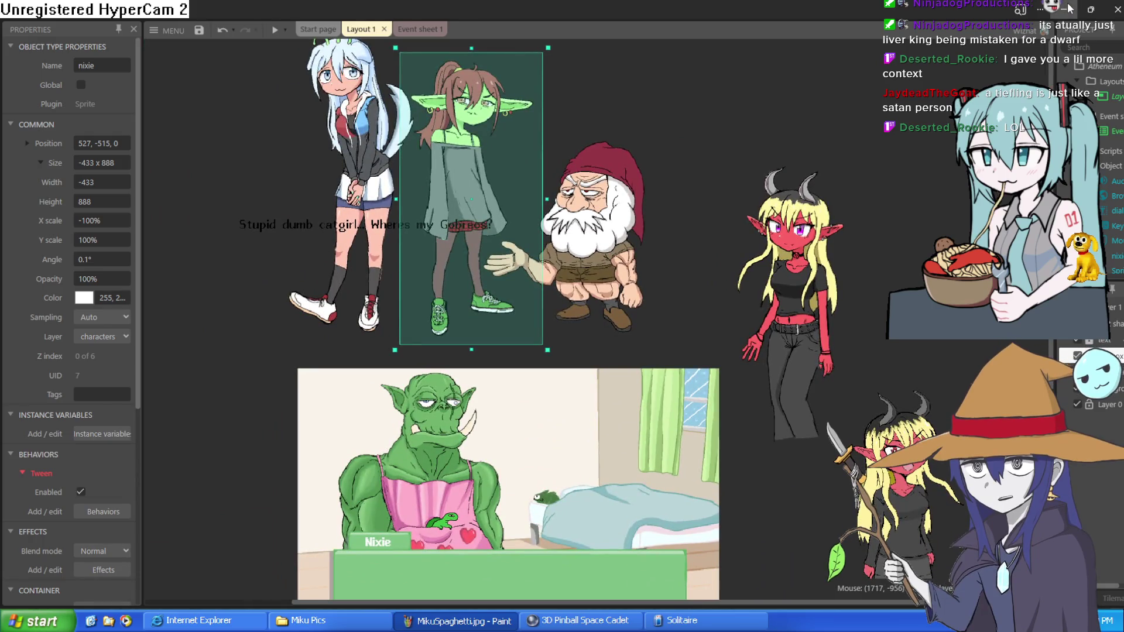
click(1067, 8)
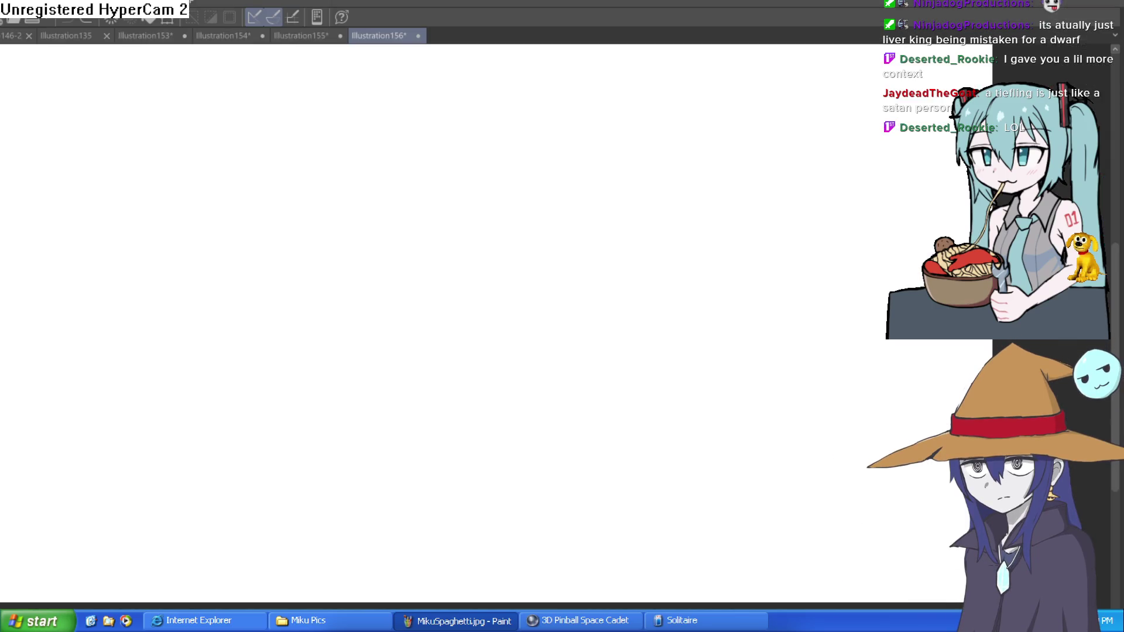
Draw a circle on the blank canvas as the head base, undoing a stray first stroke
mouse_move(456, 185)
mouse_down()
mouse_move(416, 201)
mouse_move(519, 289)
mouse_up()
key(ctrl+z)
mouse_move(468, 175)
mouse_down()
mouse_move(394, 248)
mouse_move(509, 296)
mouse_move(510, 181)
mouse_move(445, 180)
mouse_up()
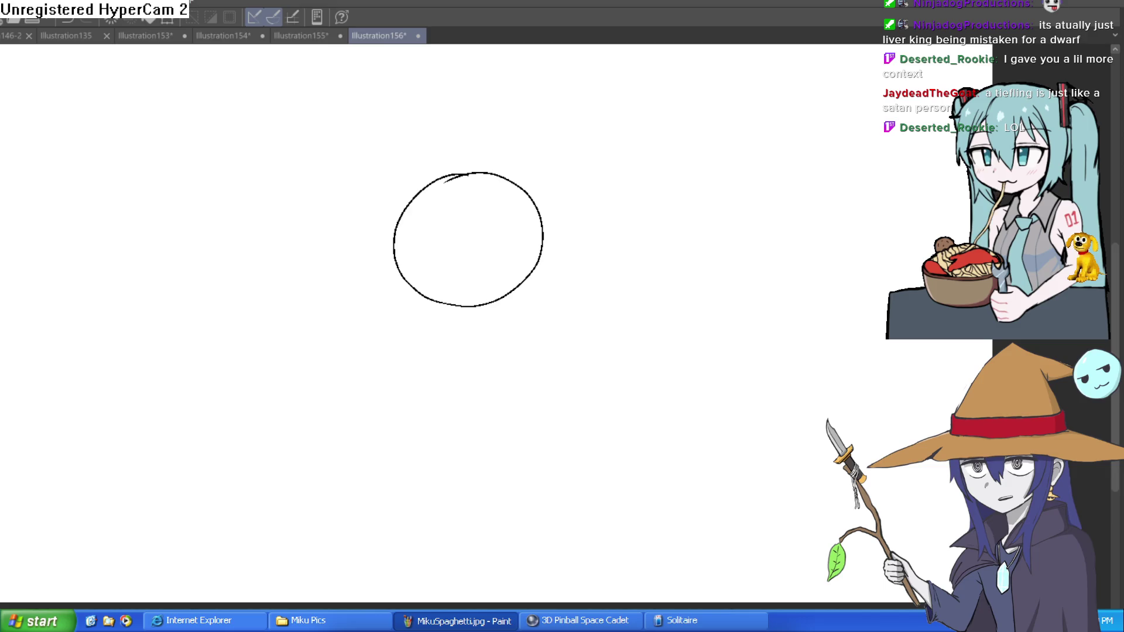
Draw a curved vertical centre line and a flat horizontal cross line through the circle
mouse_move(466, 175)
mouse_down()
mouse_move(449, 195)
mouse_move(475, 302)
mouse_move(470, 172)
mouse_up()
key(ctrl+z)
drag(426, 234, 540, 228)
key(ctrl+z)
drag(396, 237, 545, 218)
key(ctrl+z)
drag(396, 241, 541, 253)
key(ctrl+z)
drag(397, 240, 542, 235)
Sketch the left side of the jaw extending down below the circle
drag(400, 220, 402, 268)
mouse_move(404, 255)
mouse_down()
mouse_move(391, 300)
mouse_move(407, 255)
mouse_up()
key(ctrl+z)
click(407, 255)
key(ctrl+z)
mouse_move(330, 167)
mouse_down()
mouse_move(341, 306)
mouse_move(472, 376)
mouse_up()
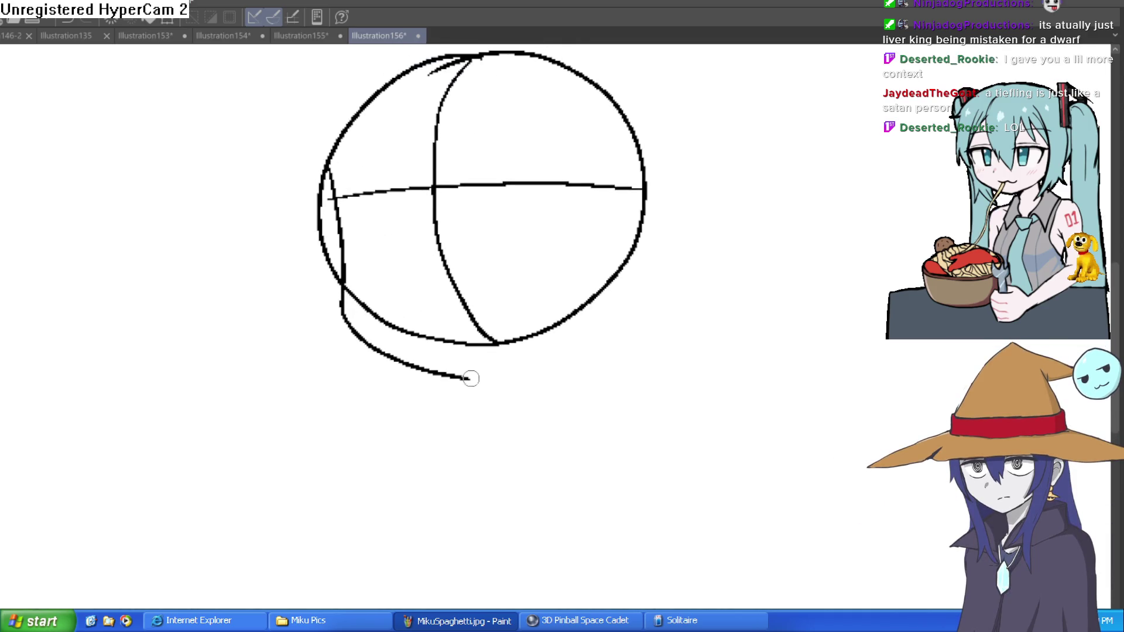
mouse_move(428, 165)
mouse_down()
mouse_move(473, 387)
mouse_move(437, 188)
mouse_up()
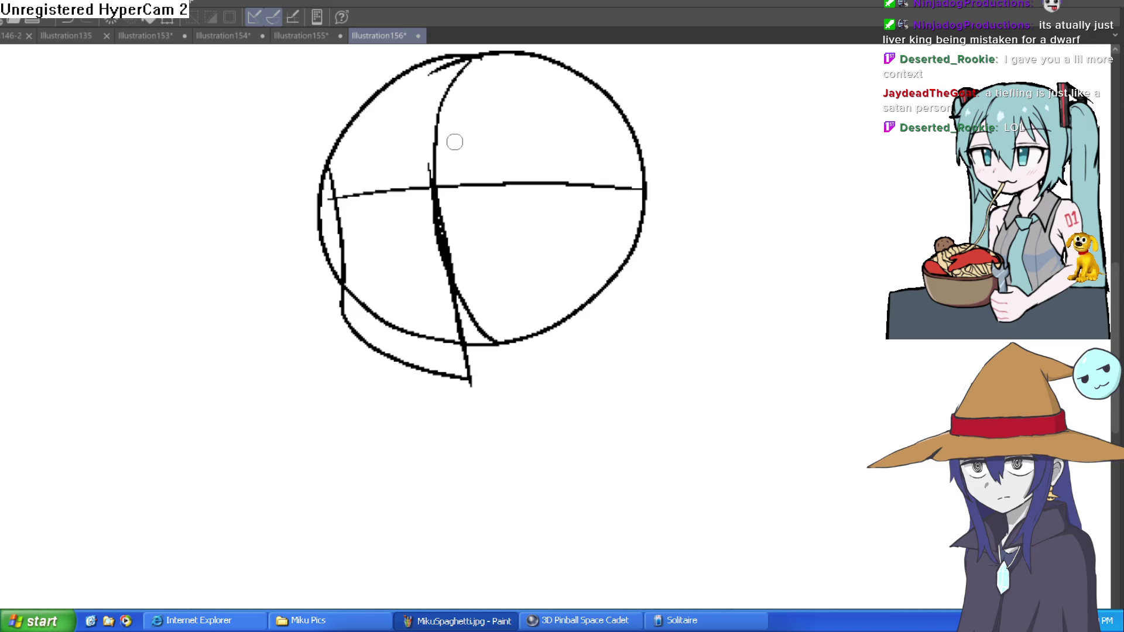
Reinforce the centre line and right edge, joining the pointed chin to the circle
drag(455, 141, 450, 222)
mouse_move(442, 275)
mouse_down()
mouse_move(455, 160)
mouse_move(429, 258)
mouse_up()
drag(433, 153, 461, 139)
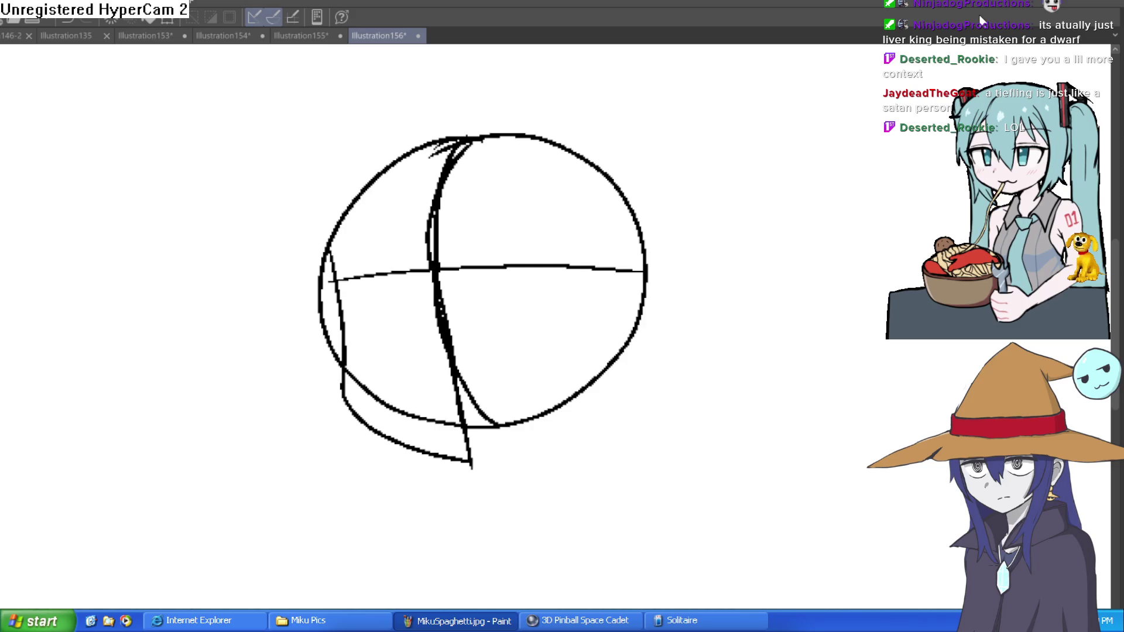
drag(644, 245, 627, 369)
mouse_move(473, 462)
mouse_down()
mouse_move(445, 457)
mouse_move(472, 468)
mouse_move(612, 387)
mouse_move(644, 333)
mouse_up()
drag(682, 307, 679, 369)
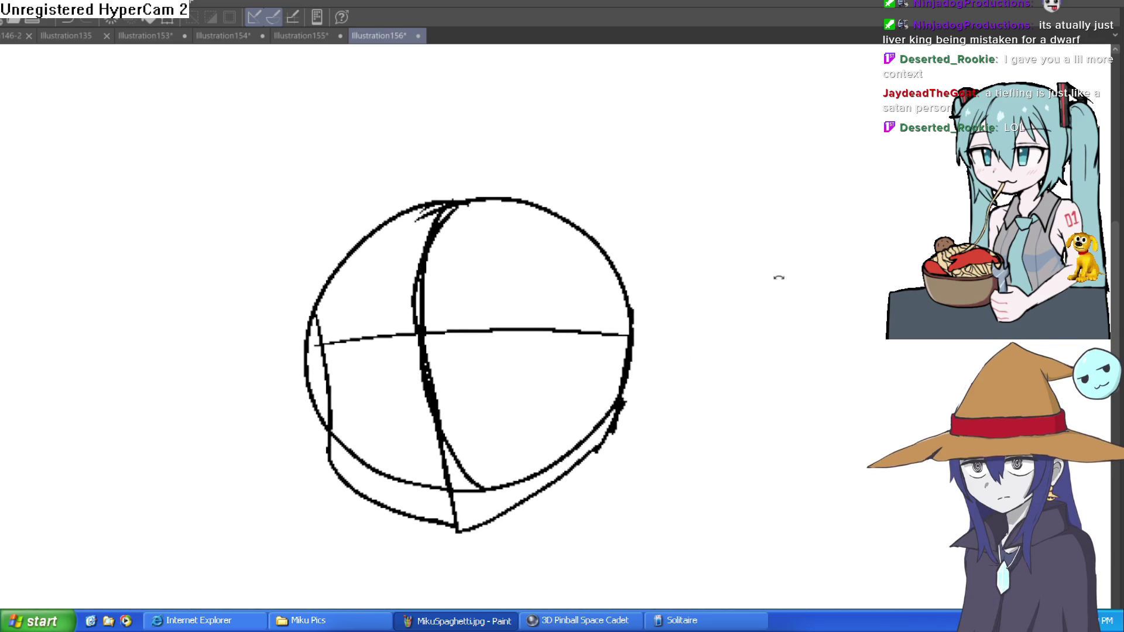
drag(779, 277, 856, 176)
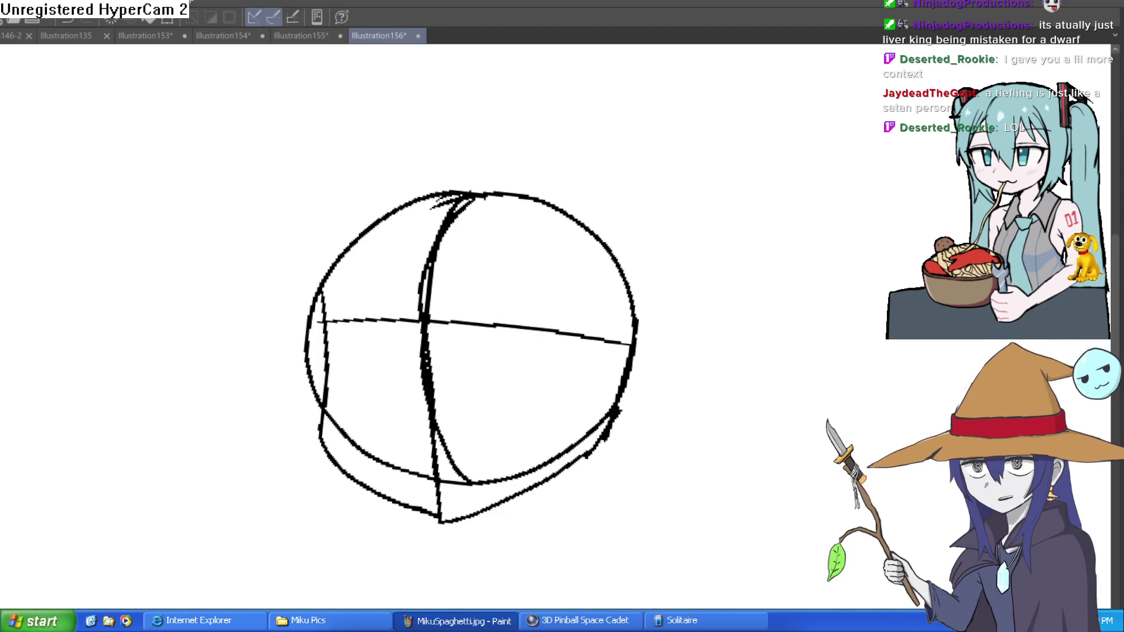
Erase the jagged thick marks on the circle's lower-right outline after removing a stray stroke
drag(690, 341, 673, 410)
key(ctrl+z)
drag(650, 358, 630, 318)
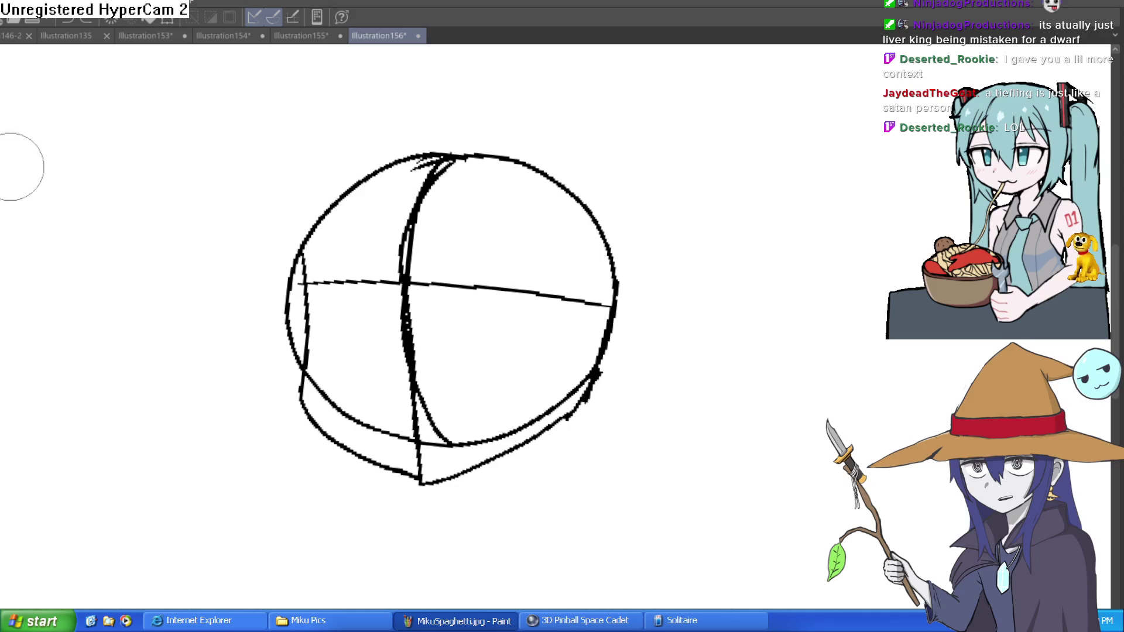
mouse_move(592, 416)
mouse_down()
mouse_move(592, 396)
mouse_move(585, 411)
mouse_up()
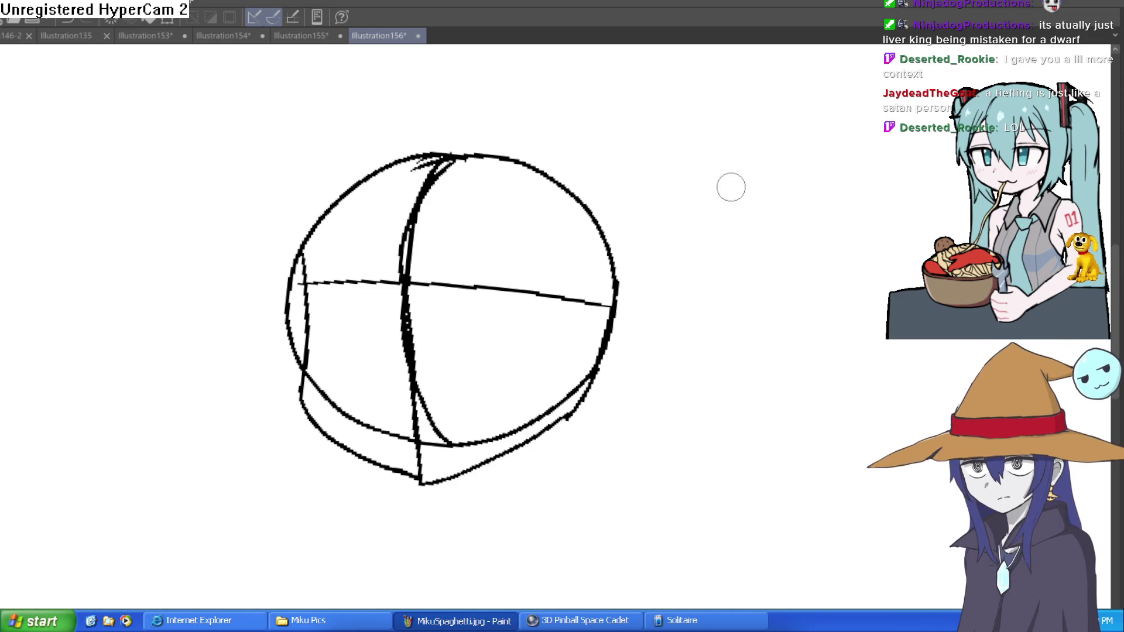
Flip the canvas view horizontally and recentre the head sketch
key(h)
drag(845, 239, 712, 211)
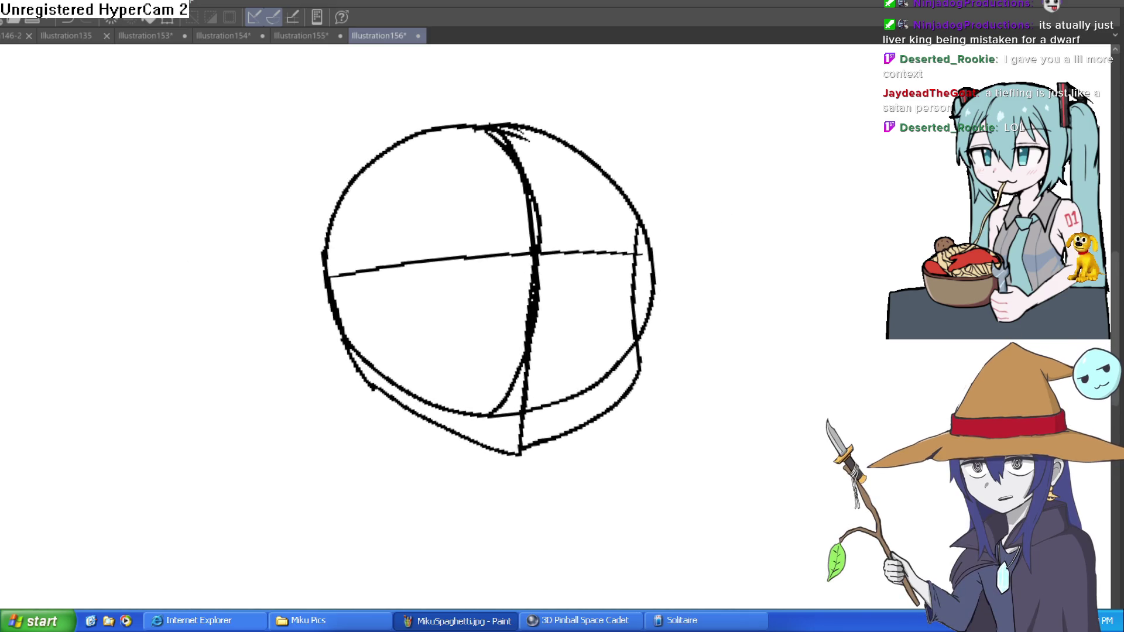
mouse_move(563, 190)
mouse_down()
mouse_move(528, 246)
mouse_move(394, 364)
mouse_move(386, 327)
mouse_move(463, 271)
mouse_up()
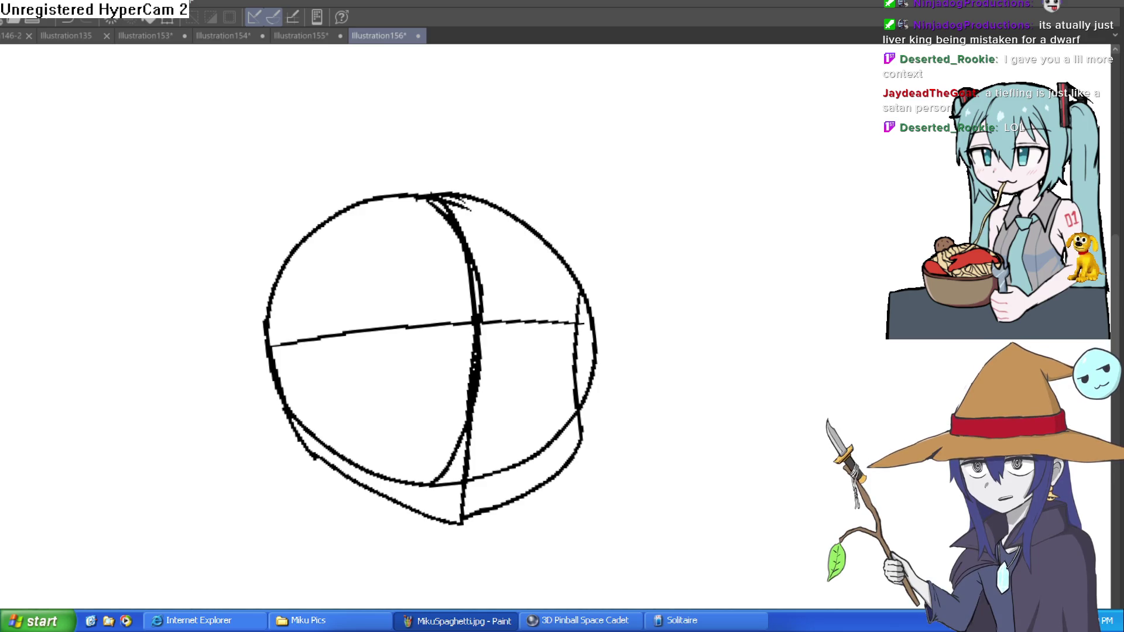
Rework the upper-right outline, erasing the old outer right stroke and arc tip
mouse_move(402, 193)
mouse_down()
mouse_move(462, 186)
mouse_move(575, 283)
mouse_move(574, 263)
mouse_move(463, 189)
mouse_move(393, 202)
mouse_up()
key(ctrl+z)
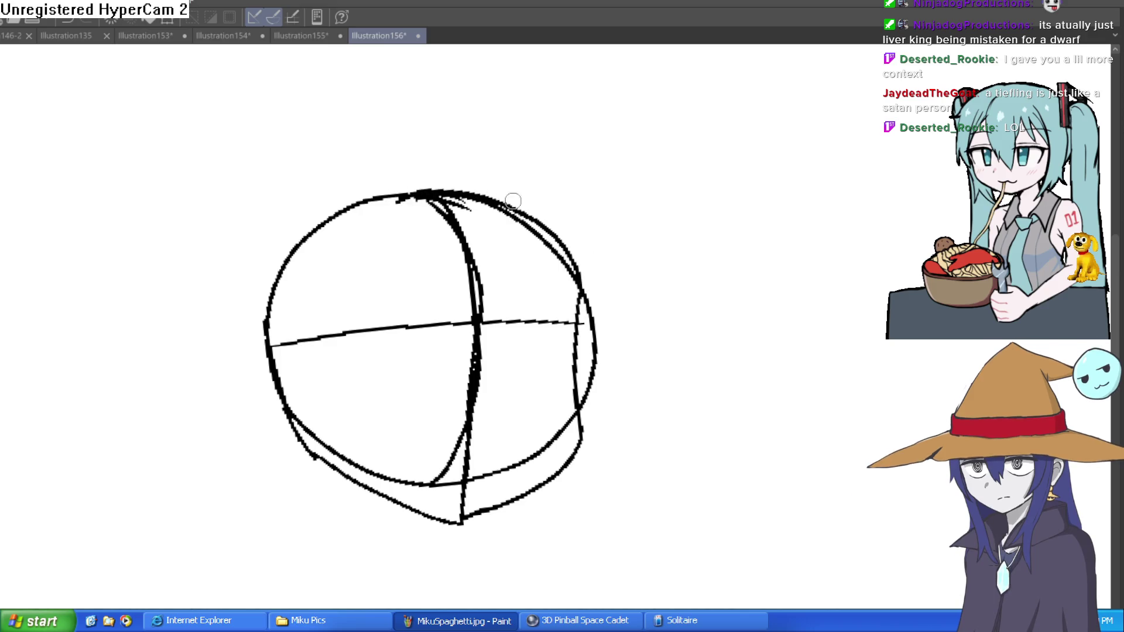
drag(588, 305, 586, 418)
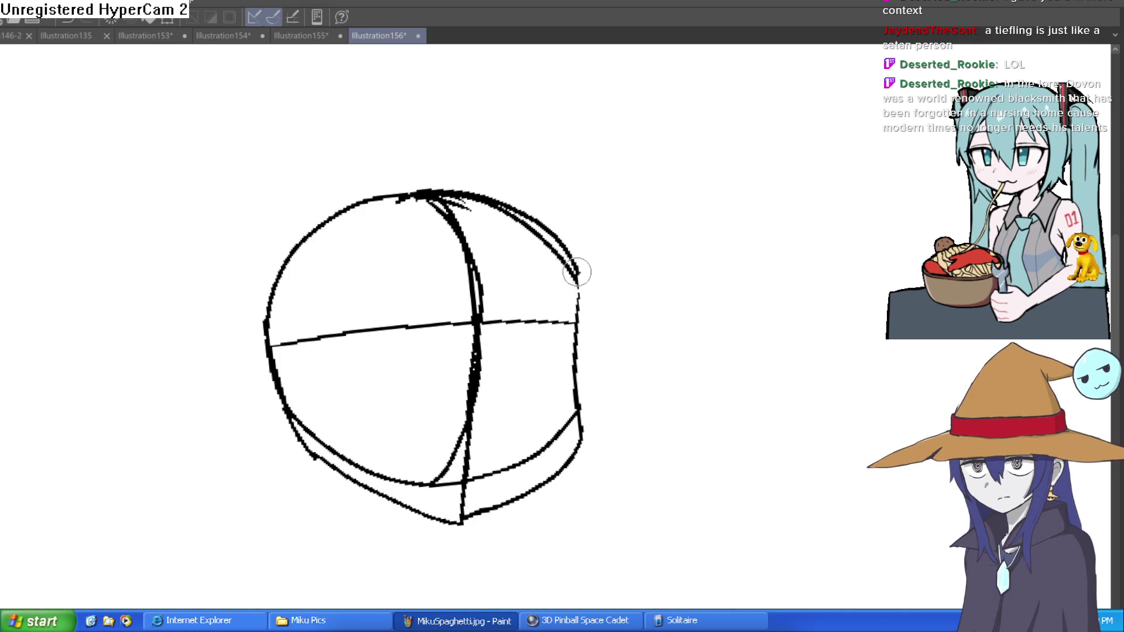
Retrace the head's upper-right and lower-left outlines and the right jaw curve
mouse_move(578, 294)
mouse_down()
mouse_move(516, 211)
mouse_move(481, 187)
mouse_move(320, 222)
mouse_move(275, 394)
mouse_up()
drag(299, 437, 263, 358)
key(ctrl+z)
mouse_move(299, 428)
mouse_down()
mouse_move(266, 375)
mouse_move(304, 231)
mouse_move(328, 212)
mouse_up()
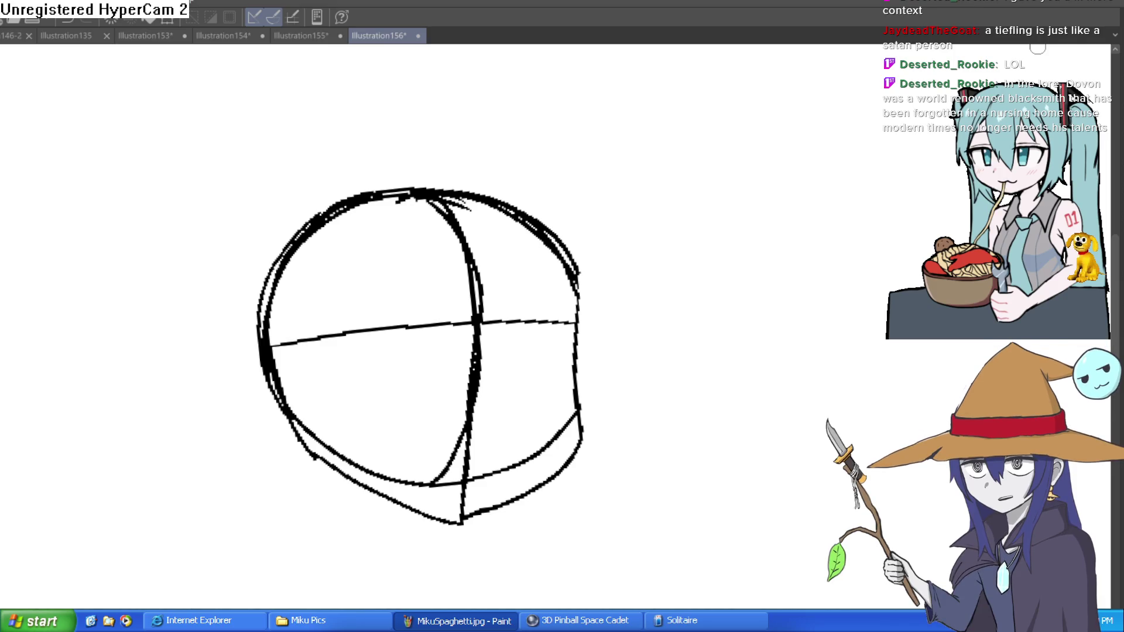
scroll(613, 314, up, 3)
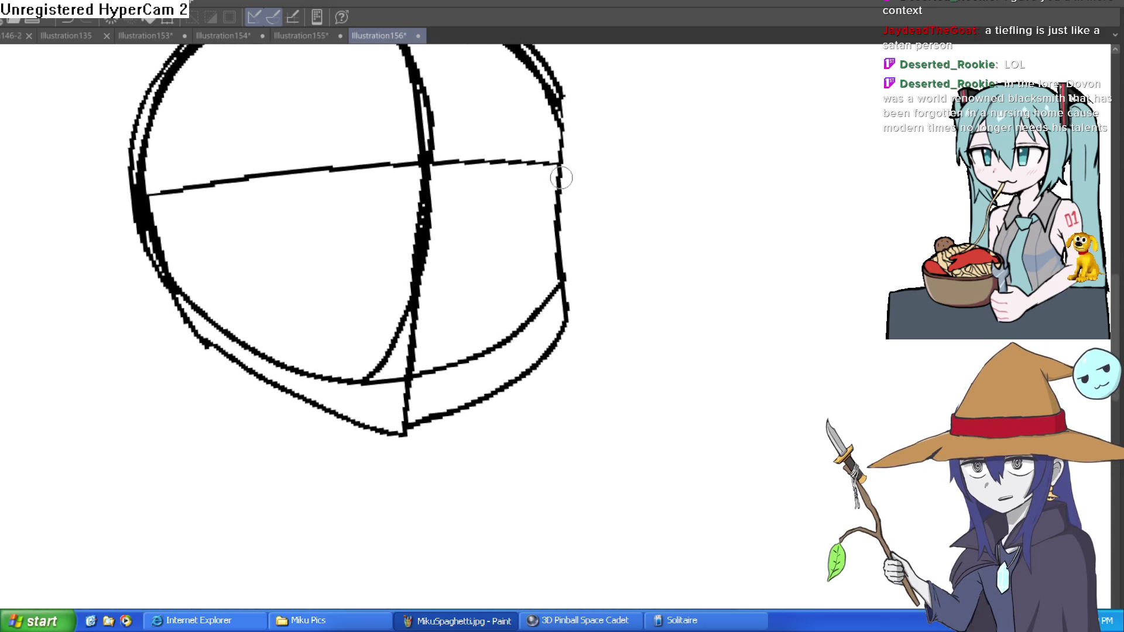
mouse_move(562, 143)
mouse_down()
mouse_move(557, 201)
mouse_move(507, 360)
mouse_move(404, 431)
mouse_move(275, 383)
mouse_move(176, 307)
mouse_up()
Erase extra jaw strokes, then lower layer opacity and apply the light-blue layer colour
mouse_move(568, 317)
mouse_down()
mouse_move(562, 246)
mouse_move(557, 344)
mouse_move(409, 434)
mouse_move(582, 291)
mouse_move(569, 263)
mouse_move(486, 274)
mouse_move(527, 184)
mouse_move(567, 143)
mouse_move(524, 228)
mouse_move(658, 215)
mouse_move(702, 193)
mouse_move(785, 93)
mouse_up()
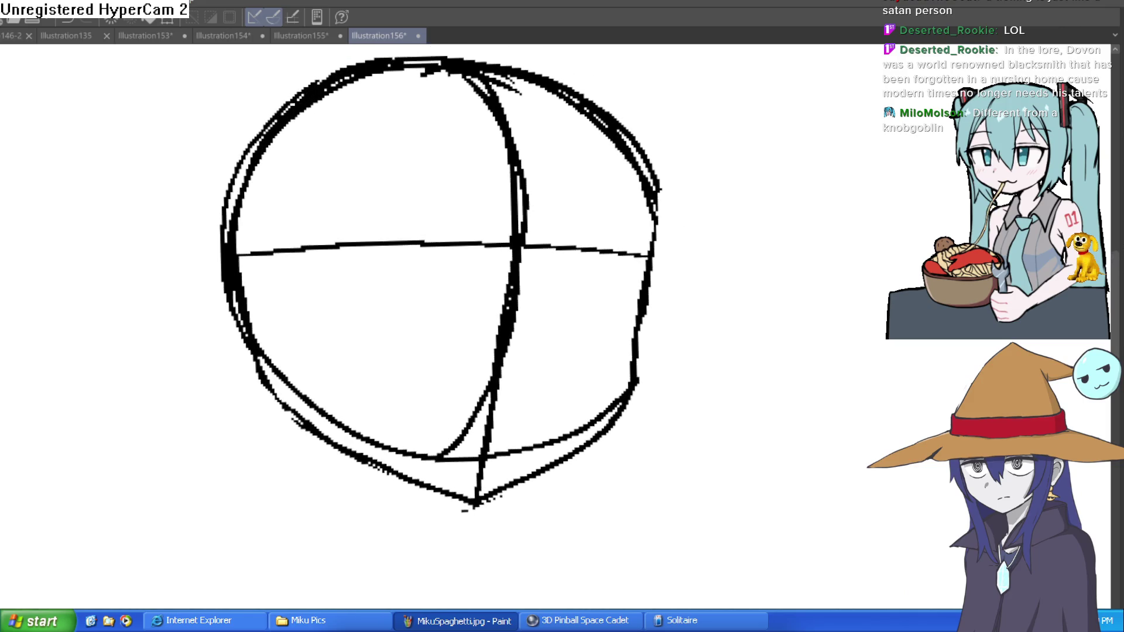
click(1071, 97)
click(1072, 97)
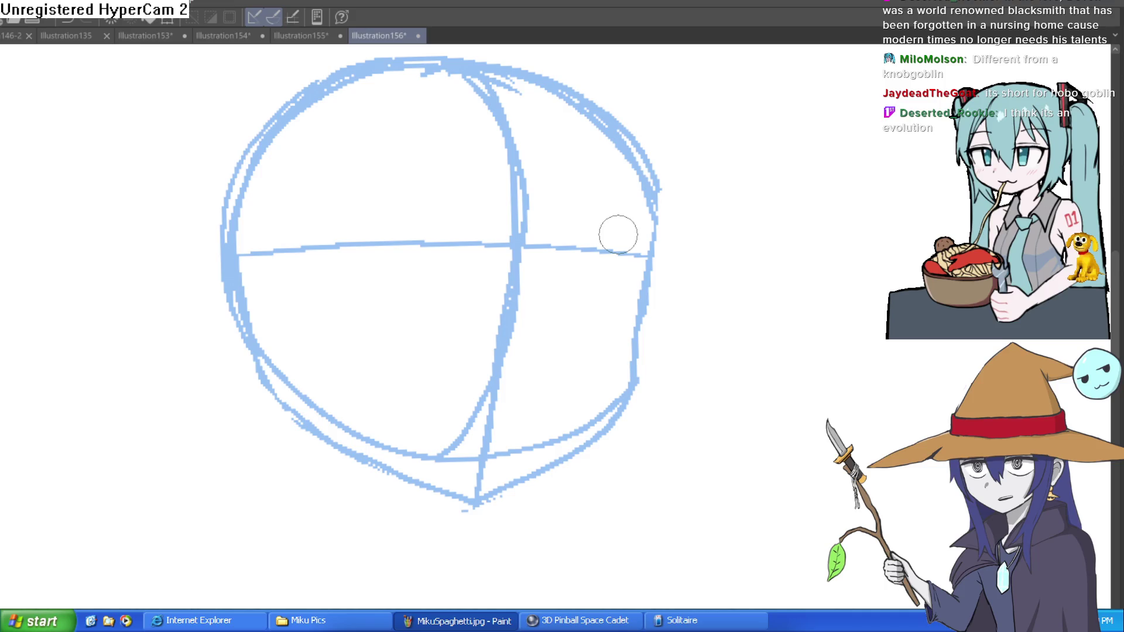
Draw a second horizontal guide line across the head on the tilted canvas
drag(503, 259, 447, 244)
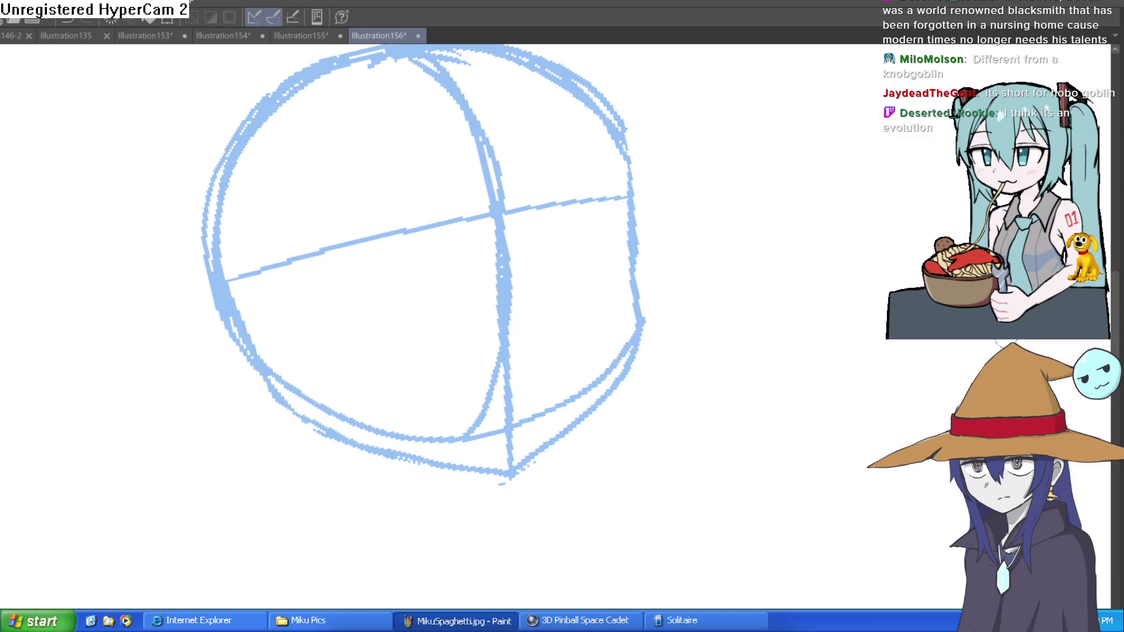
drag(232, 315, 572, 238)
key(ctrl+z)
drag(240, 319, 621, 238)
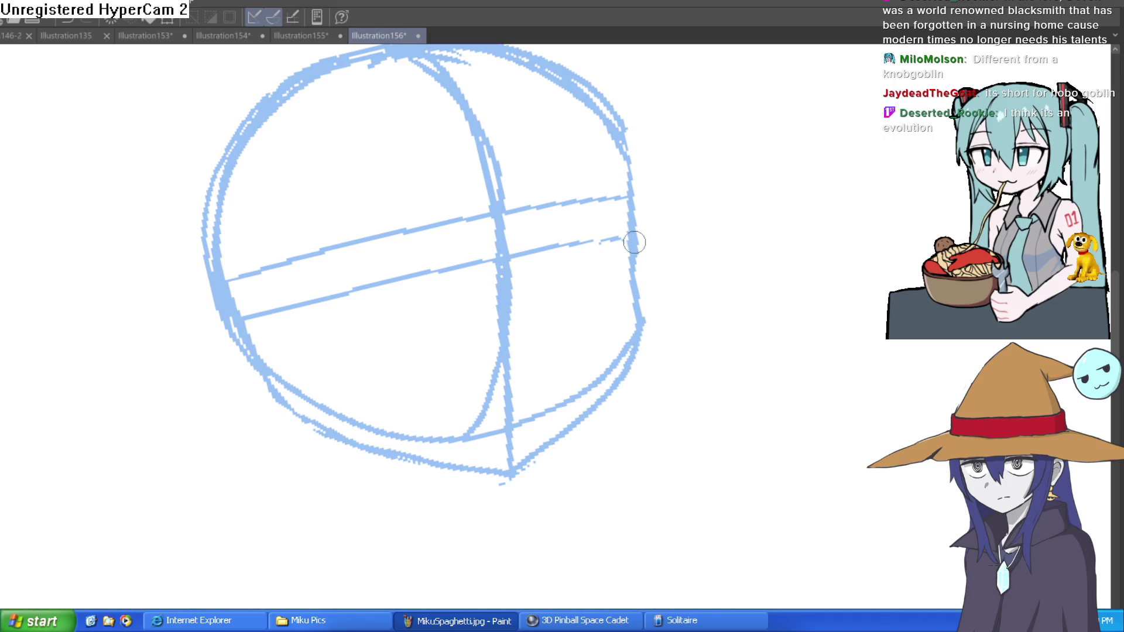
Sketch two neck lines hanging below the chin
mouse_move(755, 218)
mouse_down()
mouse_move(765, 279)
mouse_move(733, 328)
mouse_move(747, 268)
mouse_up()
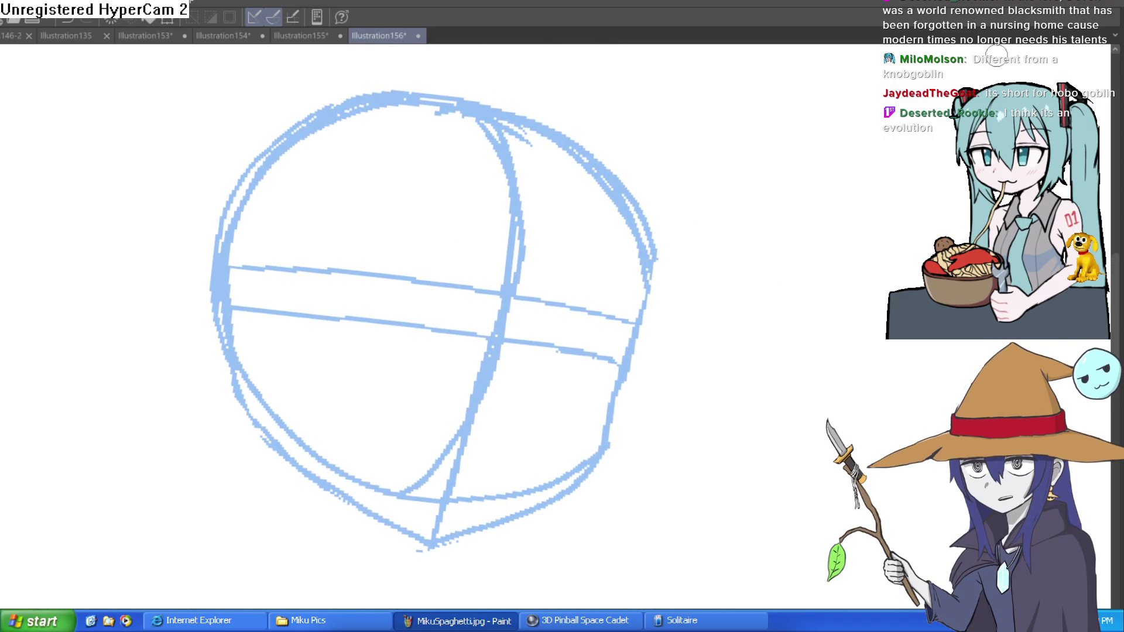
mouse_move(748, 263)
mouse_down()
mouse_move(751, 282)
mouse_move(740, 213)
mouse_move(690, 193)
mouse_up()
scroll(752, 283, down, 3)
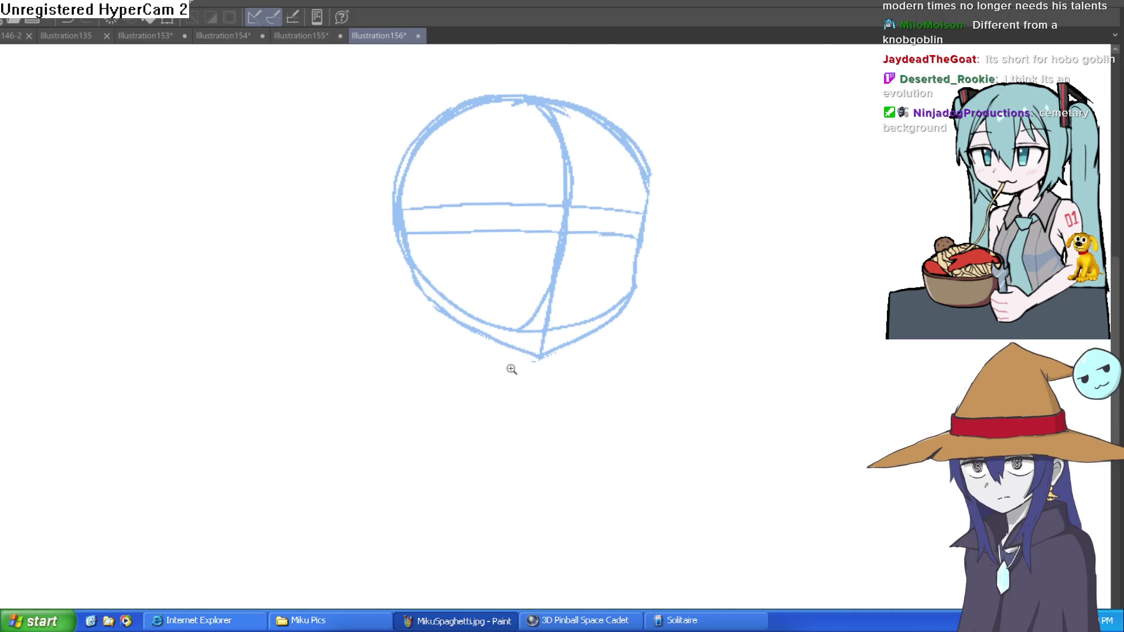
click(512, 369)
drag(546, 337, 543, 410)
key(ctrl+z)
drag(546, 336, 543, 443)
mouse_move(392, 266)
mouse_down()
mouse_move(398, 358)
mouse_move(364, 411)
mouse_up()
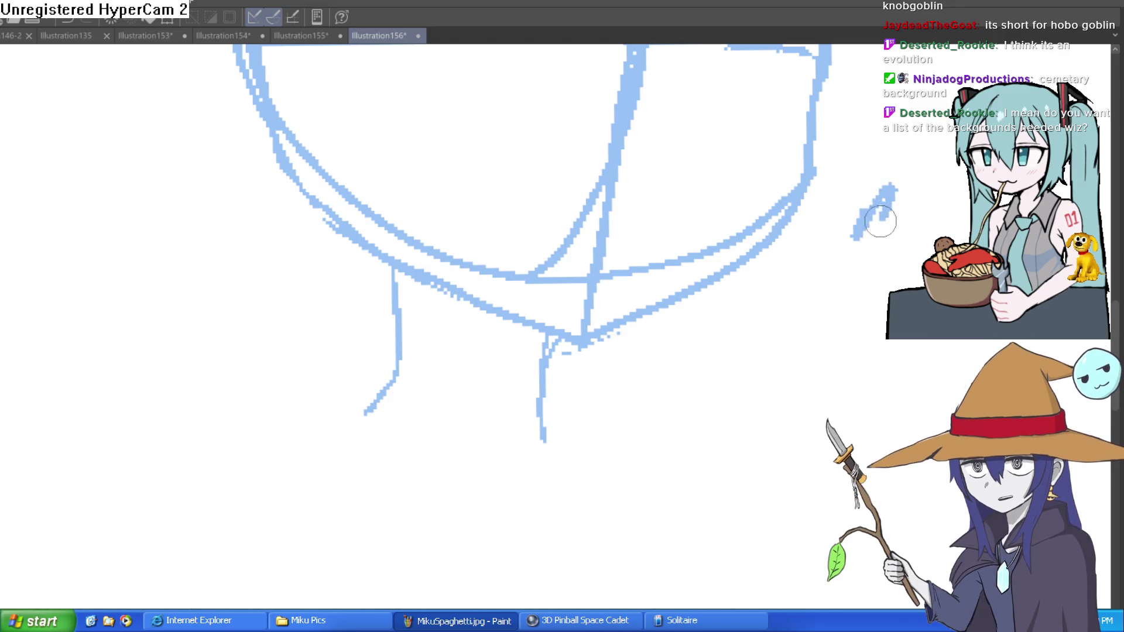
Ink a black jaw line along the right cheek down to the chin
drag(916, 213, 785, 314)
scroll(790, 298, down, 2)
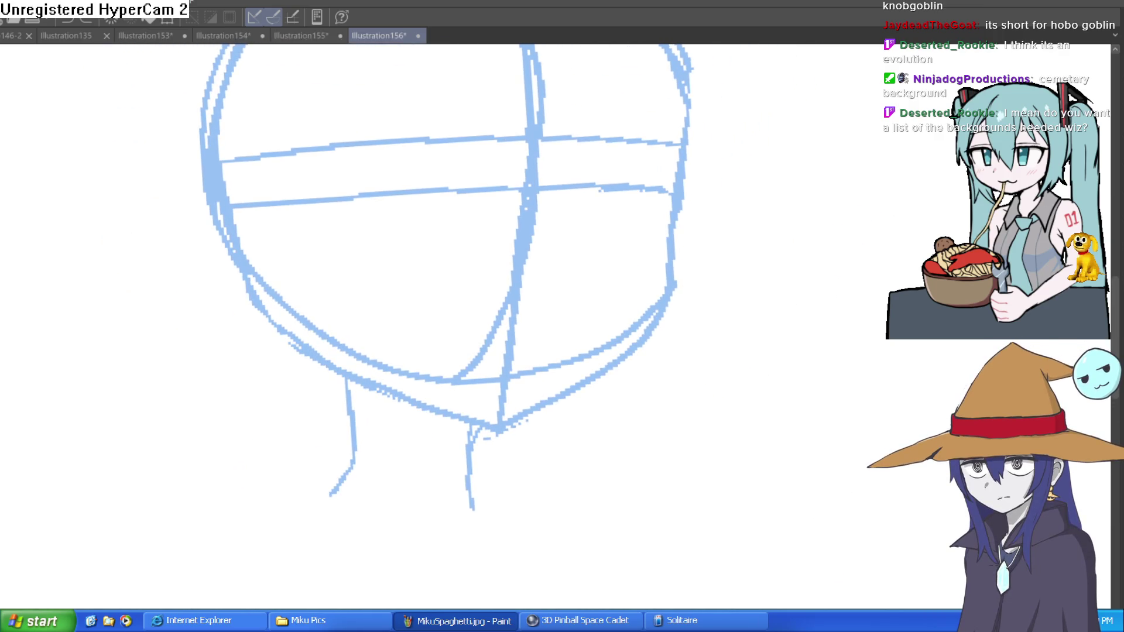
mouse_move(630, 230)
mouse_down()
mouse_move(603, 410)
mouse_move(461, 526)
mouse_up()
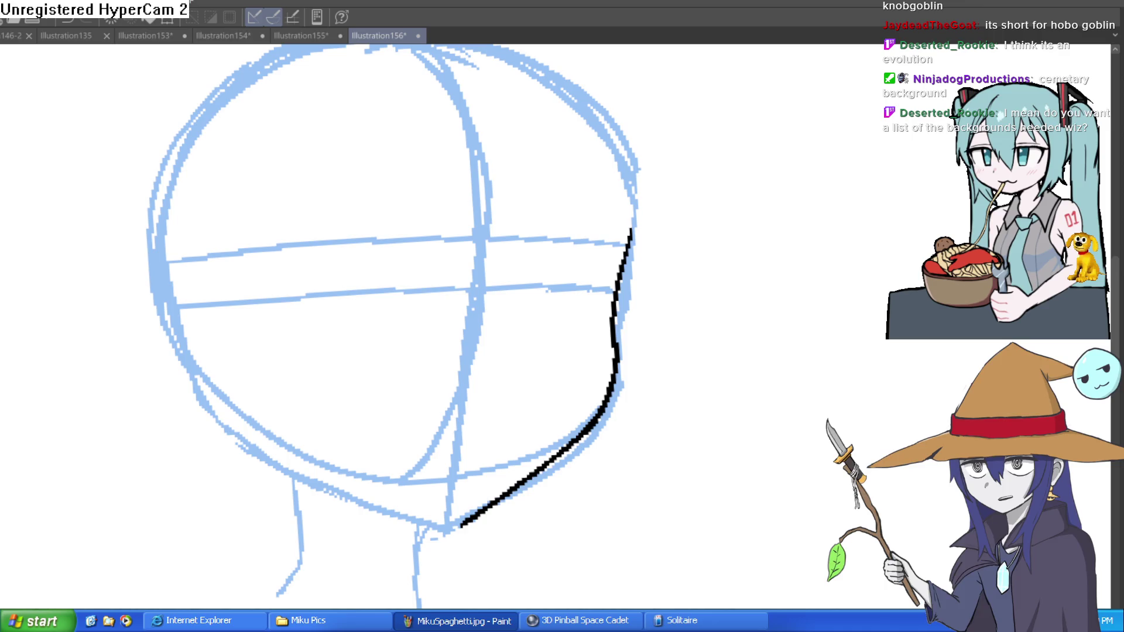
Start the black outline up the head's right side toward the crown
drag(624, 274, 627, 149)
scroll(627, 149, up, 3)
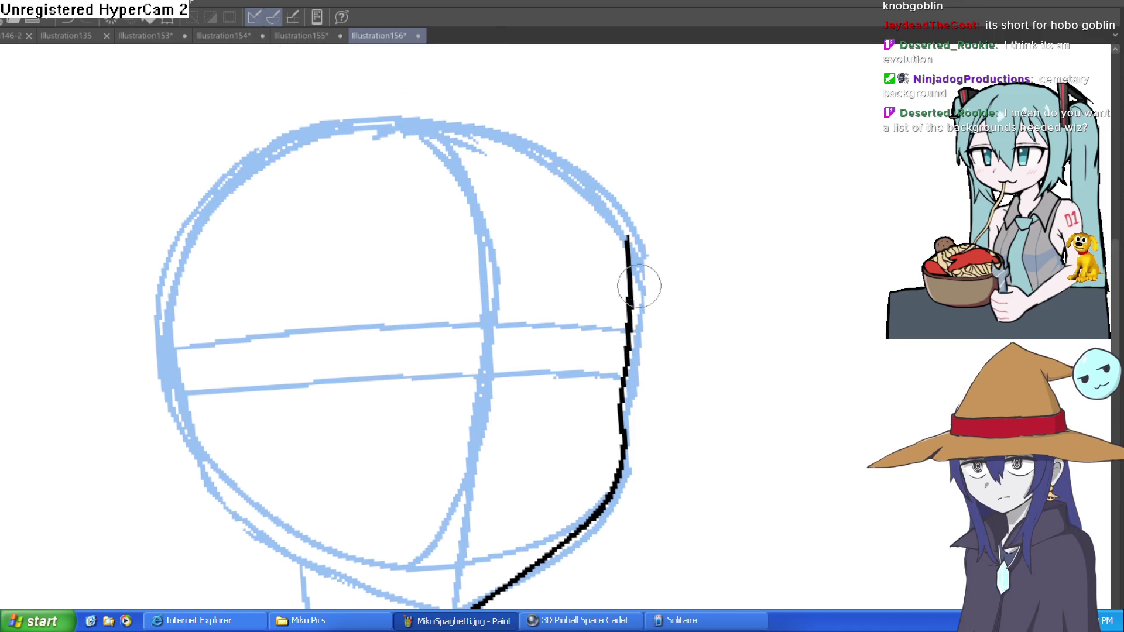
drag(438, 169, 449, 208)
mouse_move(630, 275)
mouse_down()
mouse_move(548, 184)
mouse_move(513, 171)
mouse_up()
key(ctrl+z)
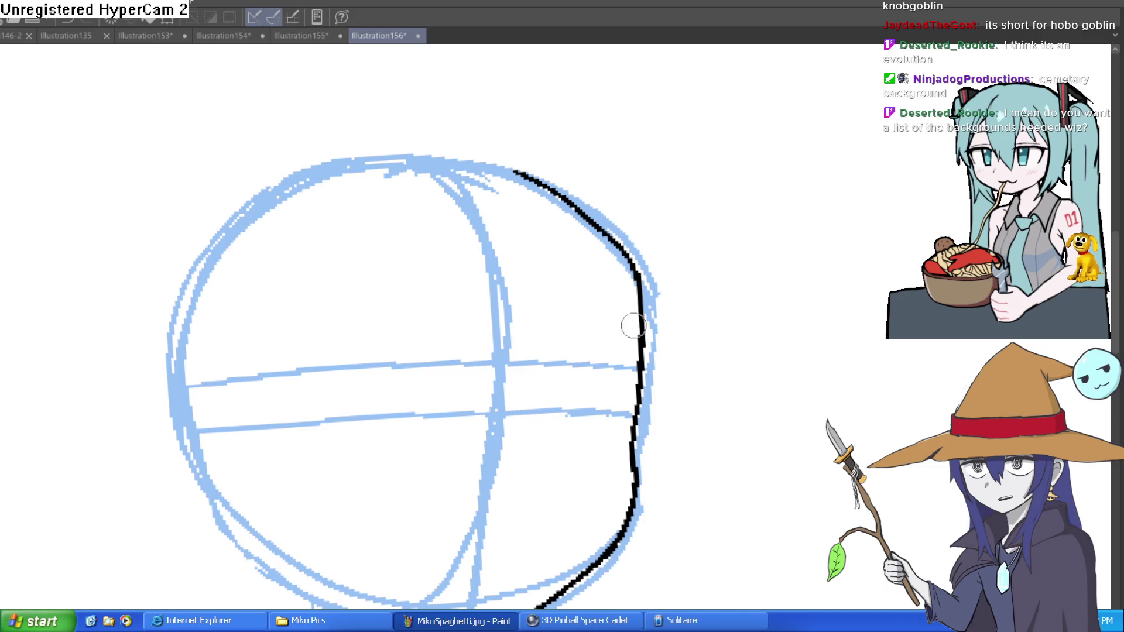
Redraw the upper-right outline over the crown, erase a stray bit, and start the left eyebrow
scroll(644, 302, down, 1)
drag(628, 284, 583, 197)
key(ctrl+z)
mouse_move(638, 301)
mouse_down()
mouse_move(606, 214)
mouse_move(565, 164)
mouse_up()
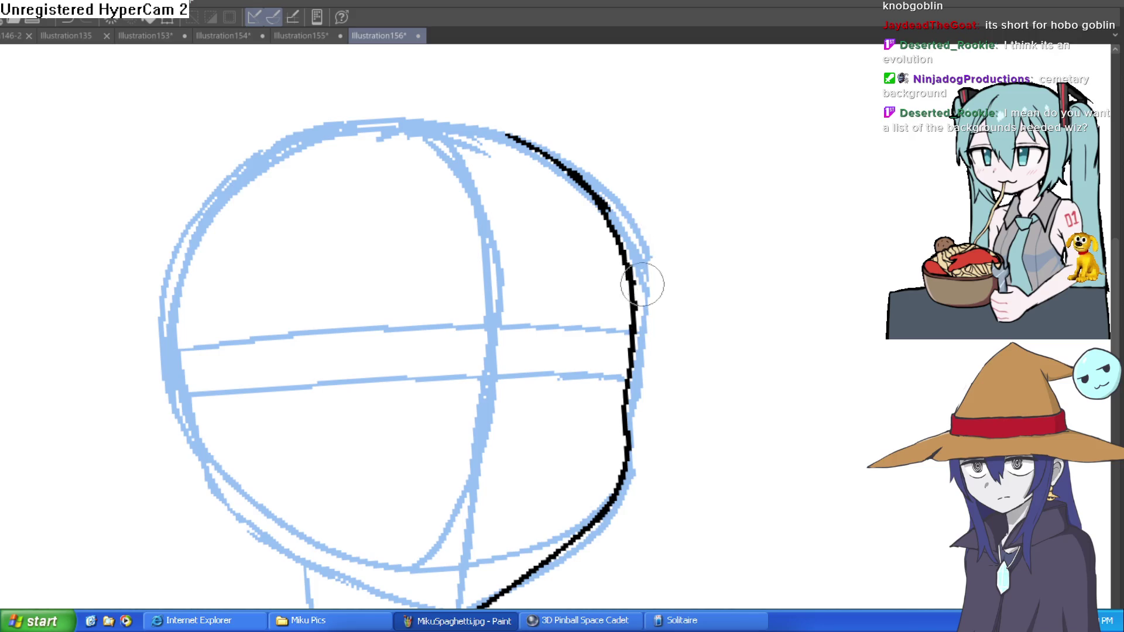
drag(597, 176, 506, 135)
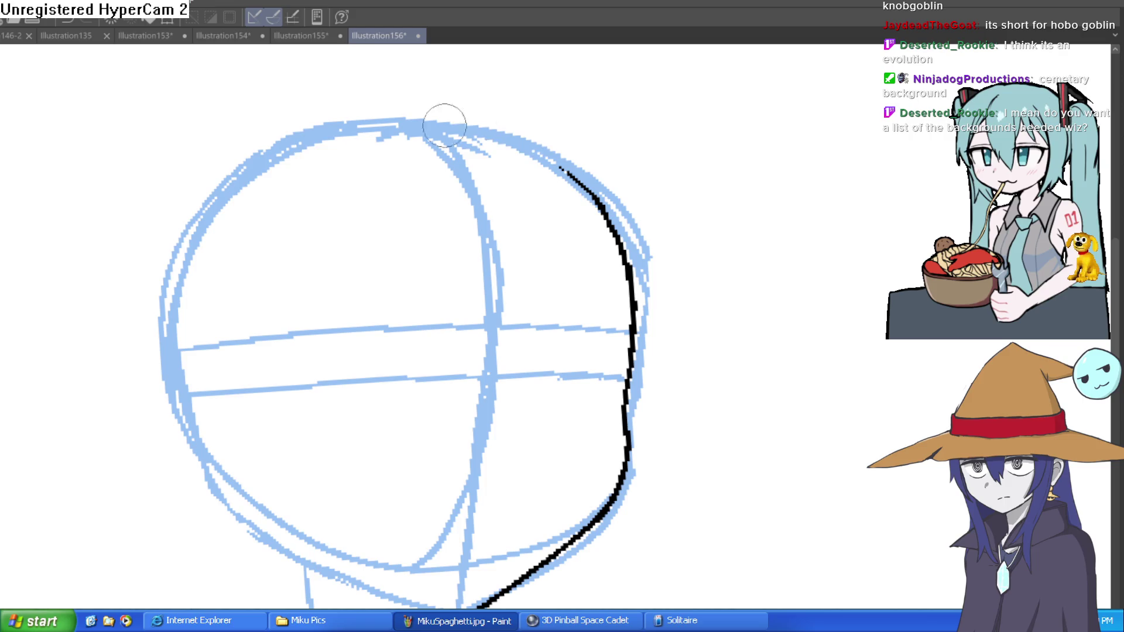
drag(509, 195, 552, 276)
mouse_move(439, 305)
mouse_down()
mouse_move(387, 313)
mouse_move(359, 346)
mouse_move(347, 390)
mouse_move(410, 309)
mouse_move(439, 304)
mouse_up()
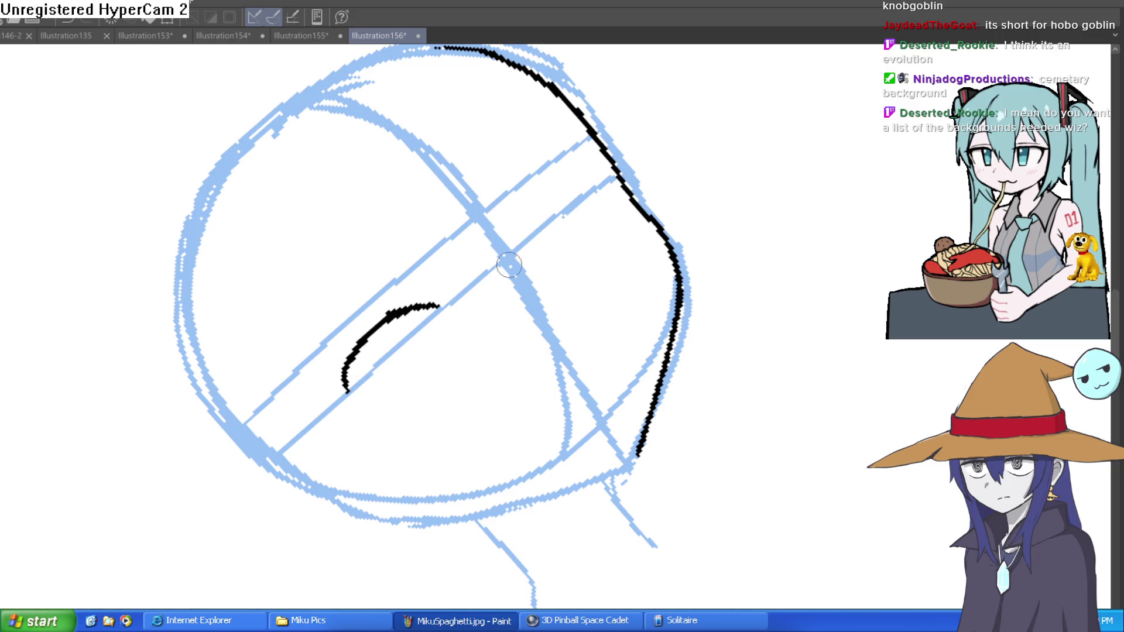
Ink black curved eyebrows over both eyes, hooking the left one's outer end
mouse_move(526, 241)
mouse_down()
mouse_move(571, 179)
mouse_move(603, 161)
mouse_move(622, 188)
mouse_up()
drag(705, 183, 771, 354)
mouse_move(731, 302)
mouse_down()
mouse_move(707, 346)
mouse_move(715, 284)
mouse_up()
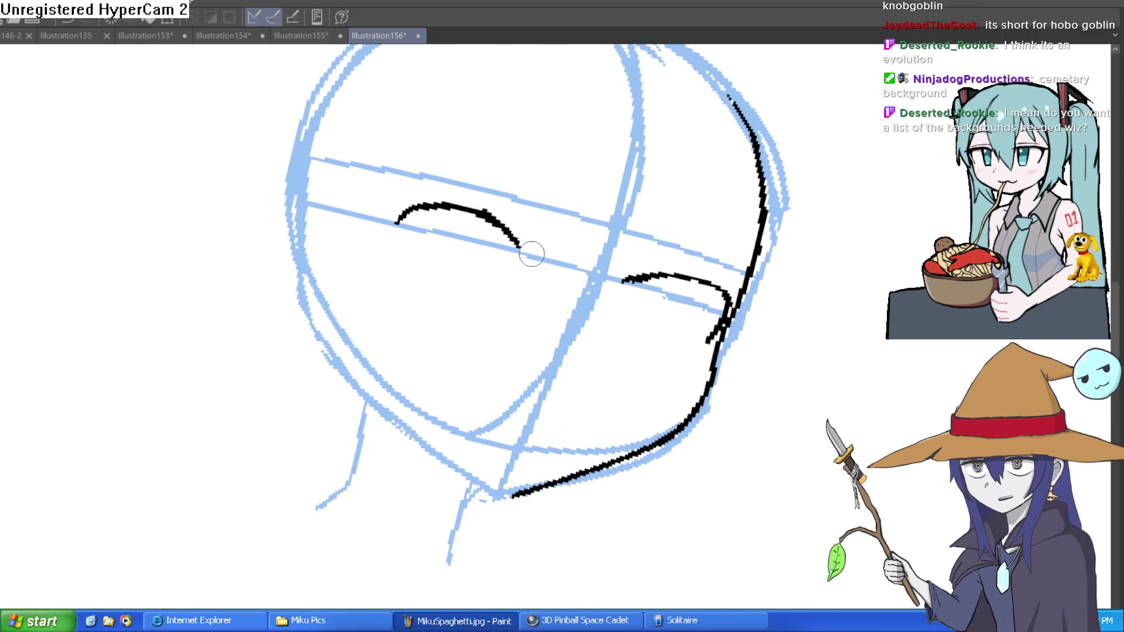
mouse_move(531, 252)
mouse_down()
mouse_move(464, 208)
mouse_move(383, 230)
mouse_up()
mouse_move(451, 207)
mouse_down()
mouse_move(357, 265)
mouse_move(404, 301)
mouse_up()
key(ctrl+z)
drag(354, 249, 375, 301)
mouse_move(703, 281)
mouse_down()
mouse_move(527, 242)
mouse_move(571, 171)
mouse_move(603, 147)
mouse_move(697, 213)
mouse_move(677, 256)
mouse_up()
drag(724, 221, 826, 314)
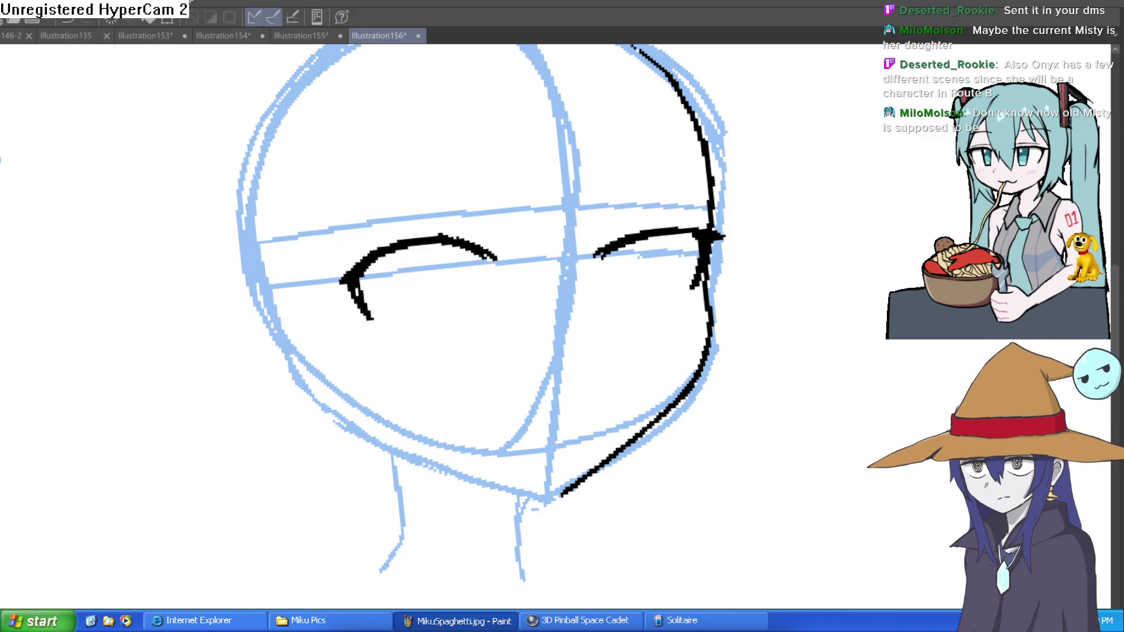
Switch to the Illustration109-33 tab showing the Misty reference sheet
drag(1, 170, 109, 95)
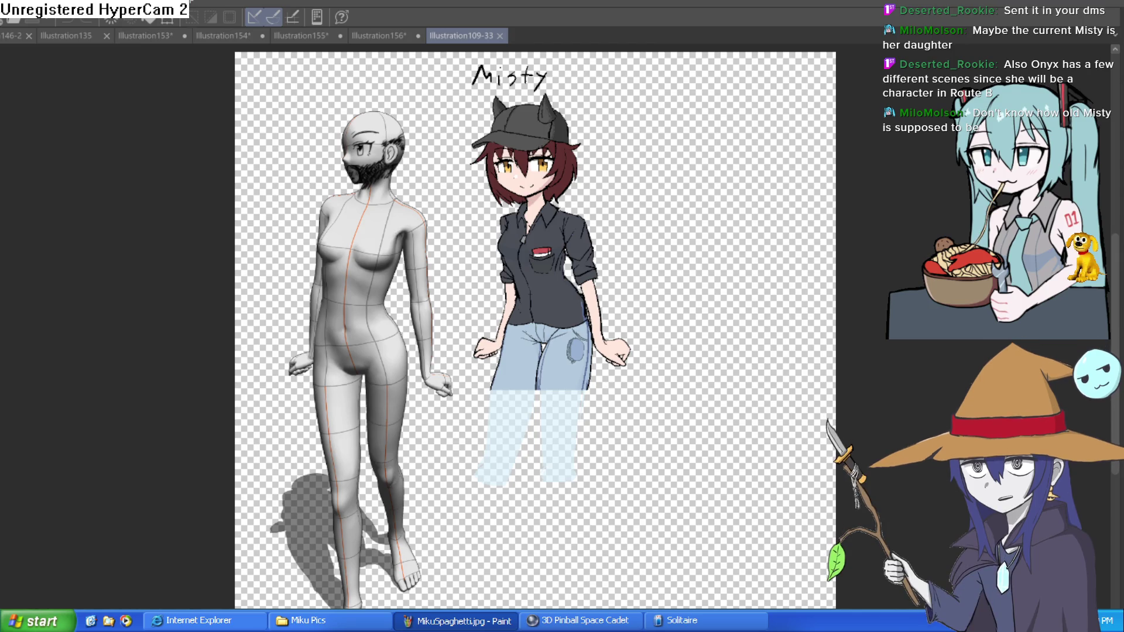
Try dark shading over Misty's shirt and jeans, then undo it
drag(548, 287, 516, 369)
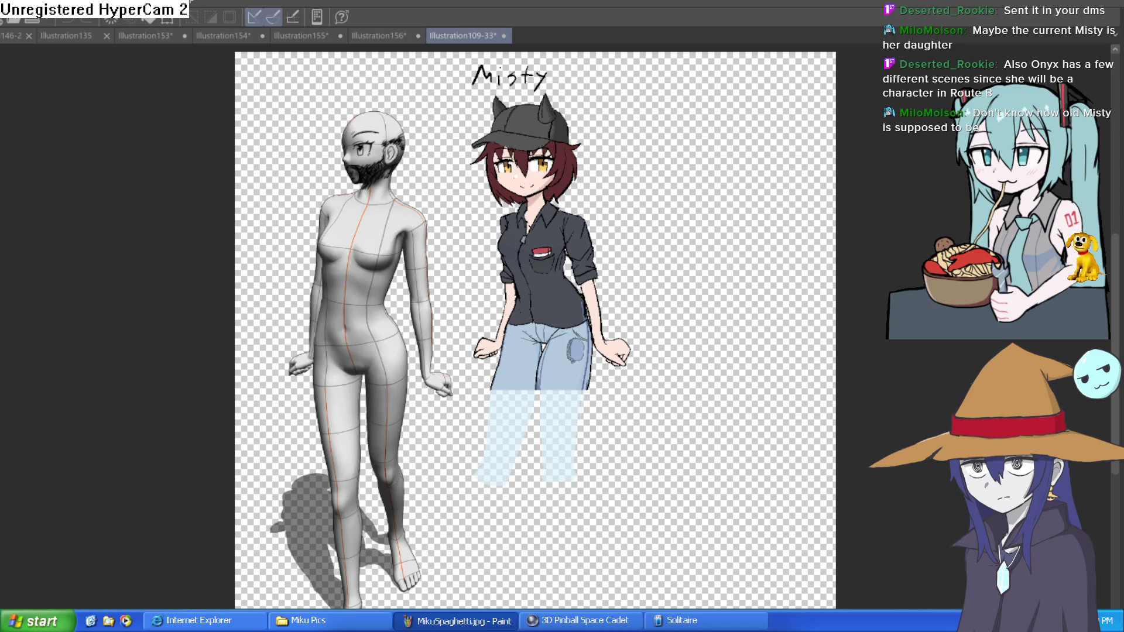
key(ctrl+z)
key(ctrl+z)
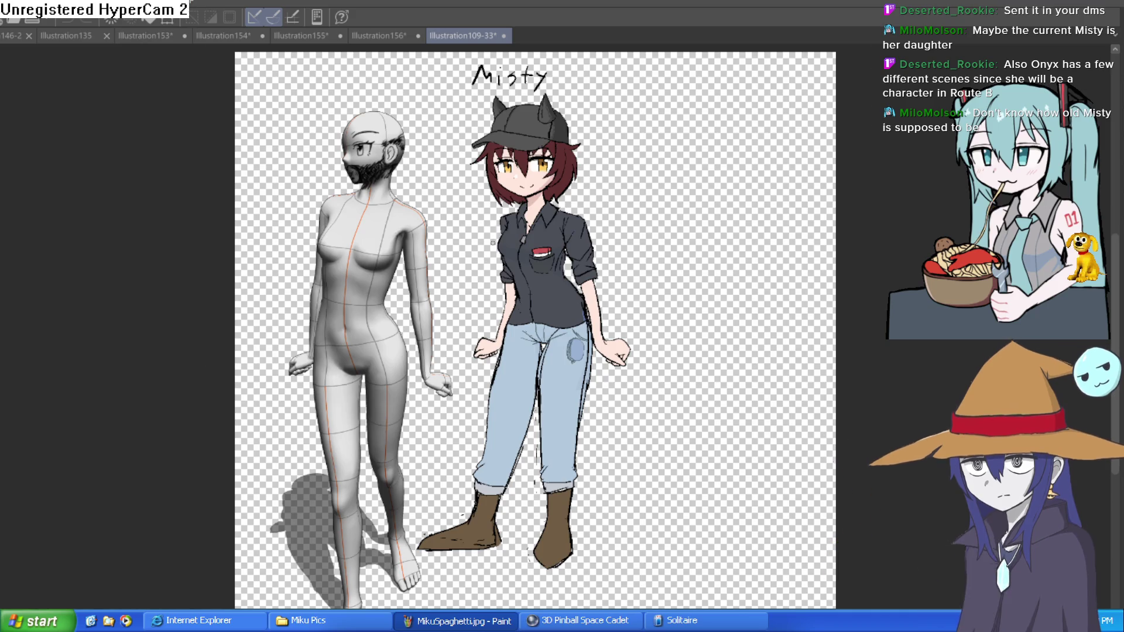
scroll(528, 215, up, 2)
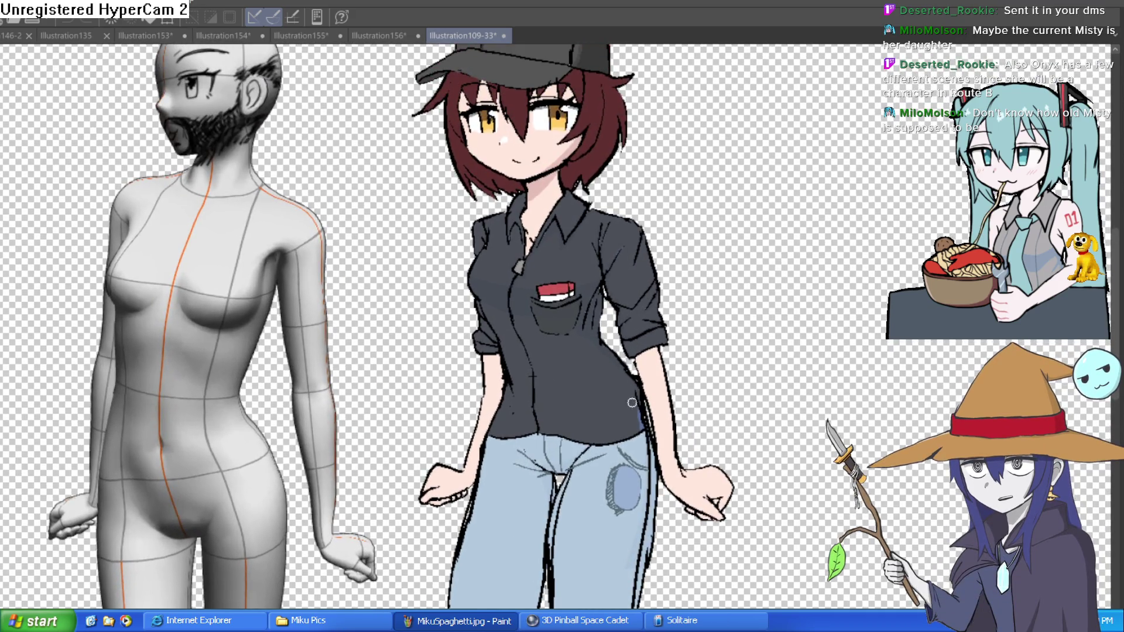
scroll(632, 403, down, 2)
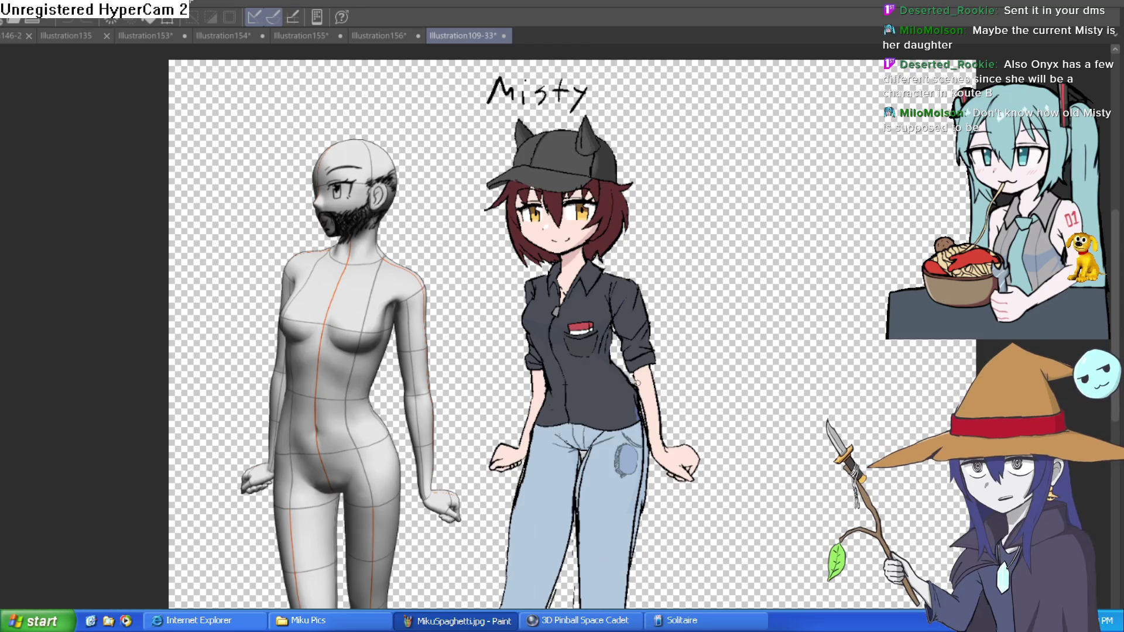
scroll(605, 351, down, 2)
scroll(601, 302, up, 2)
Pan over the Misty figure from boots to hair, then return to Illustration156
drag(571, 374, 557, 284)
scroll(557, 284, up, 5)
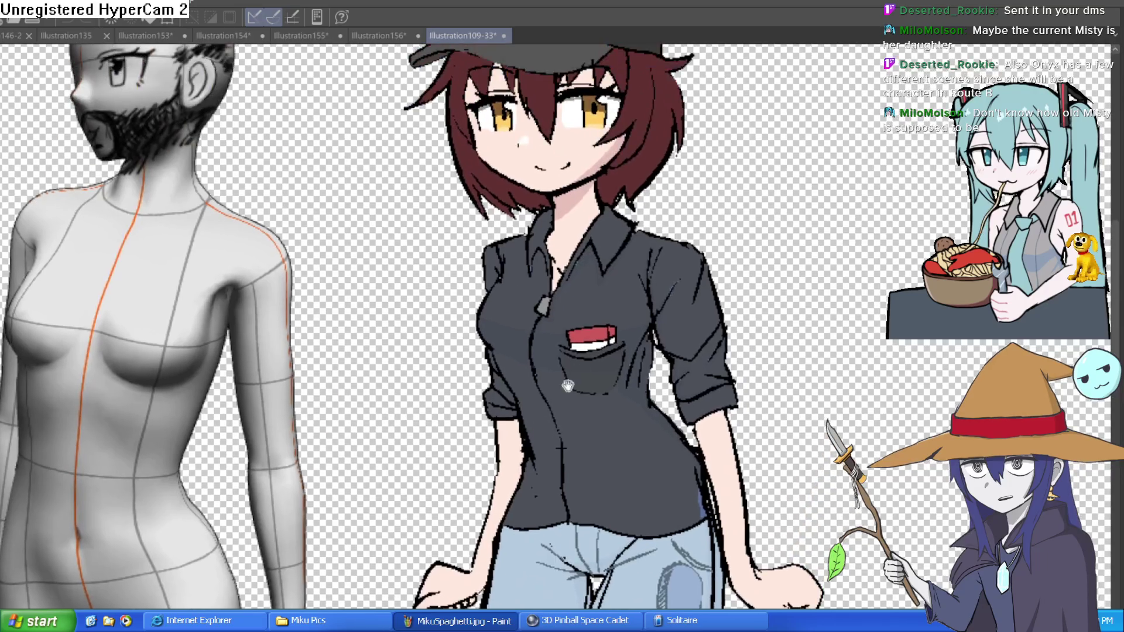
scroll(591, 350, down, 2)
scroll(601, 380, up, 3)
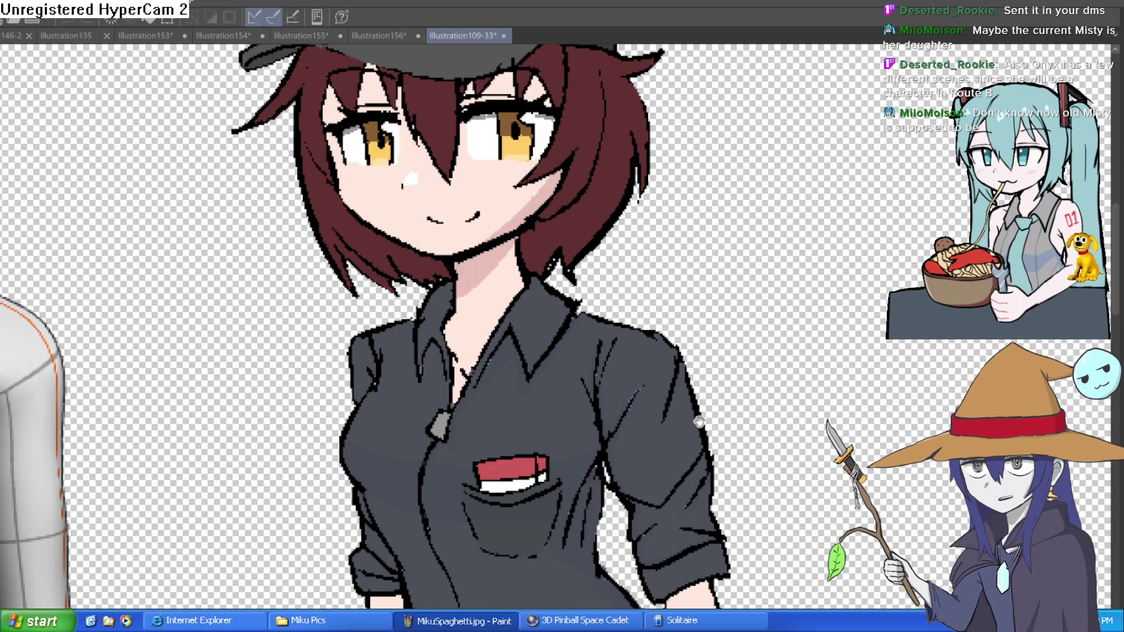
scroll(700, 422, down, 2)
scroll(714, 373, down, 3)
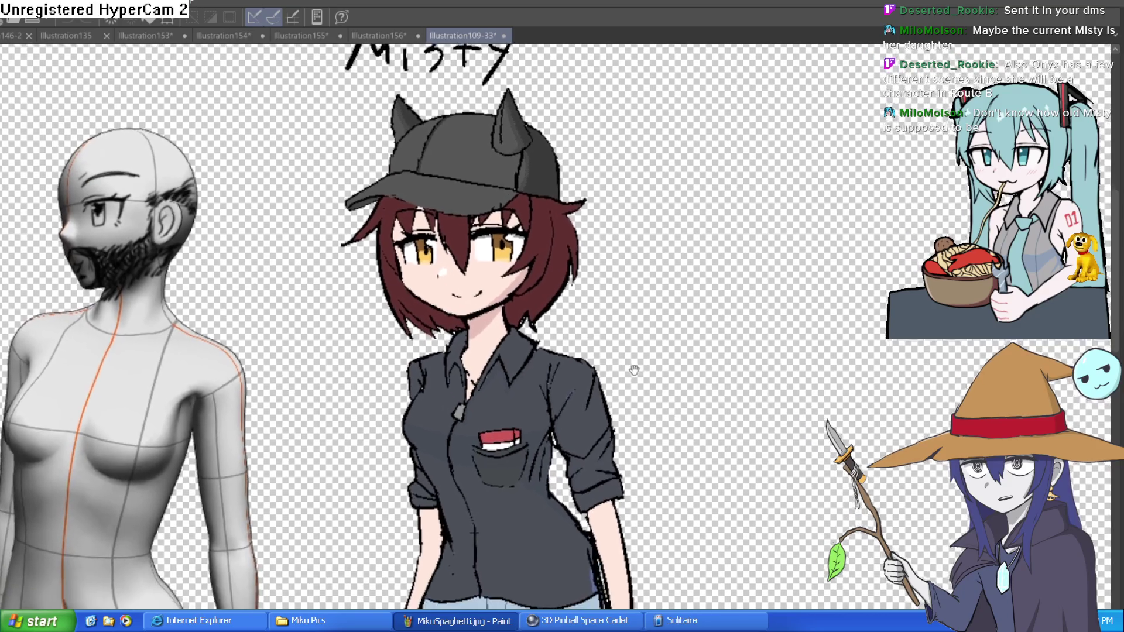
mouse_move(634, 370)
mouse_down()
mouse_move(633, 381)
mouse_move(664, 260)
mouse_move(650, 271)
mouse_move(647, 312)
mouse_up()
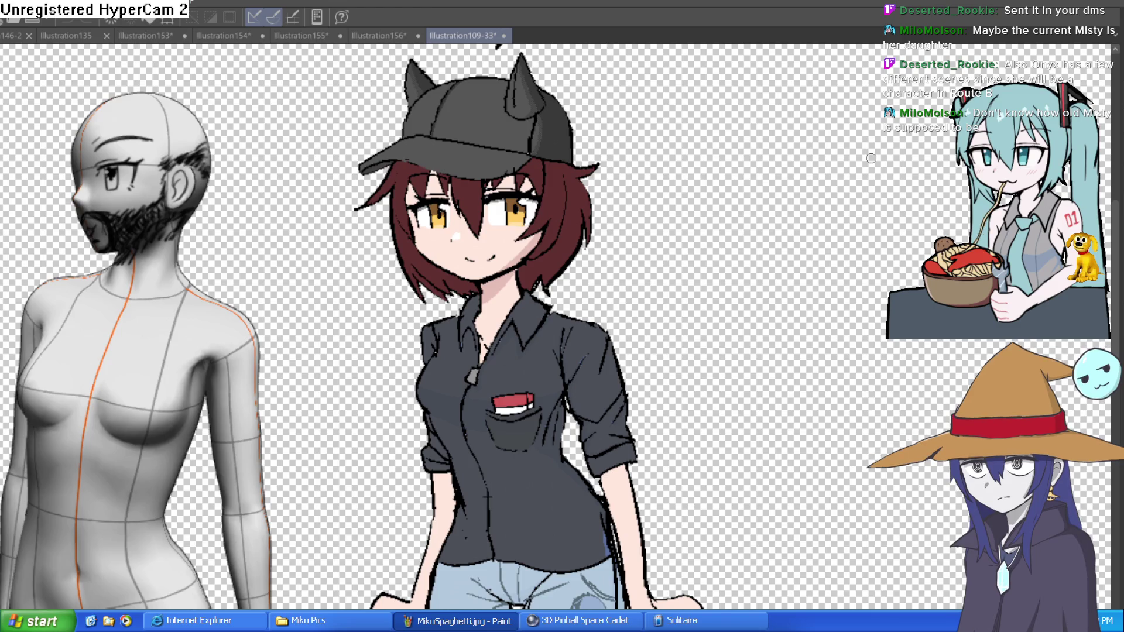
click(379, 36)
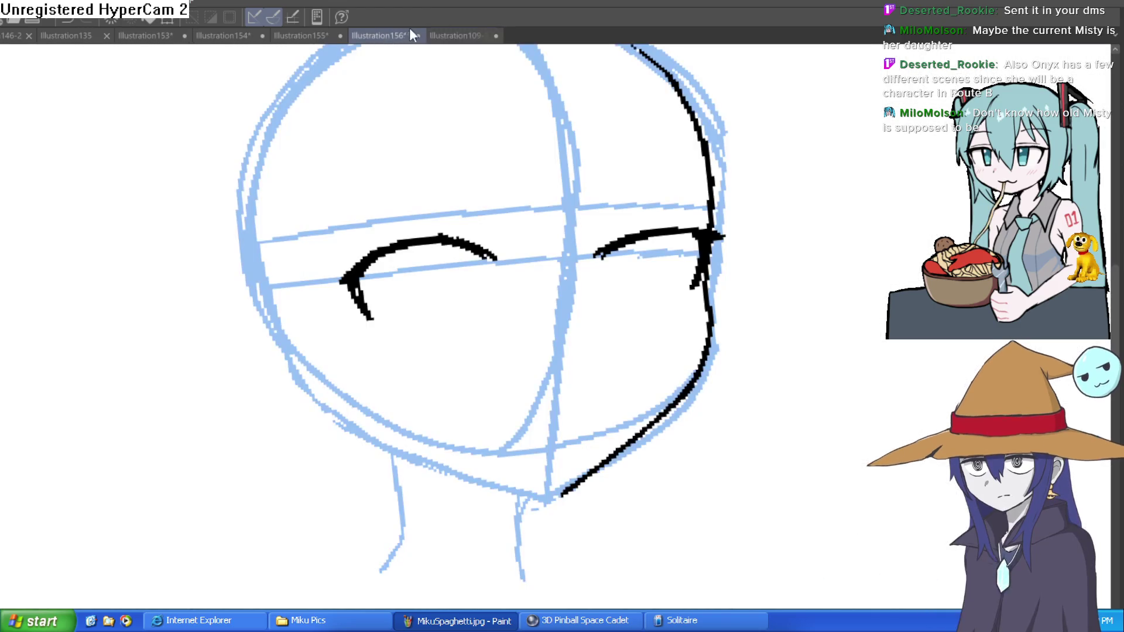
With the view tilted, extend the black right eyebrow line up-right, then restore upright view
key(minus)
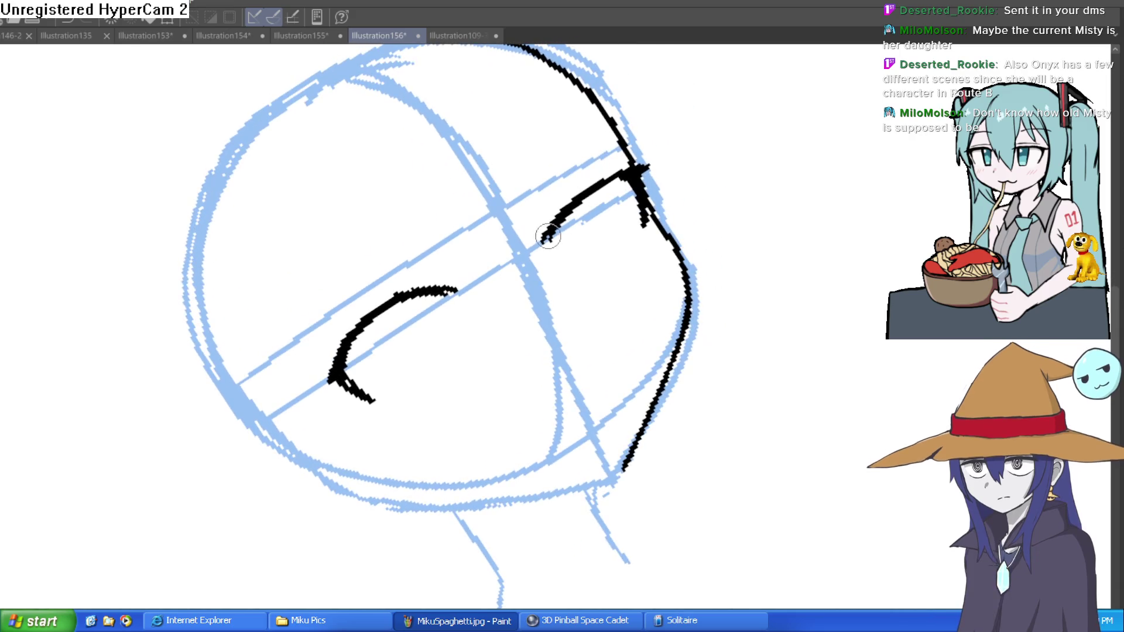
drag(609, 176, 652, 151)
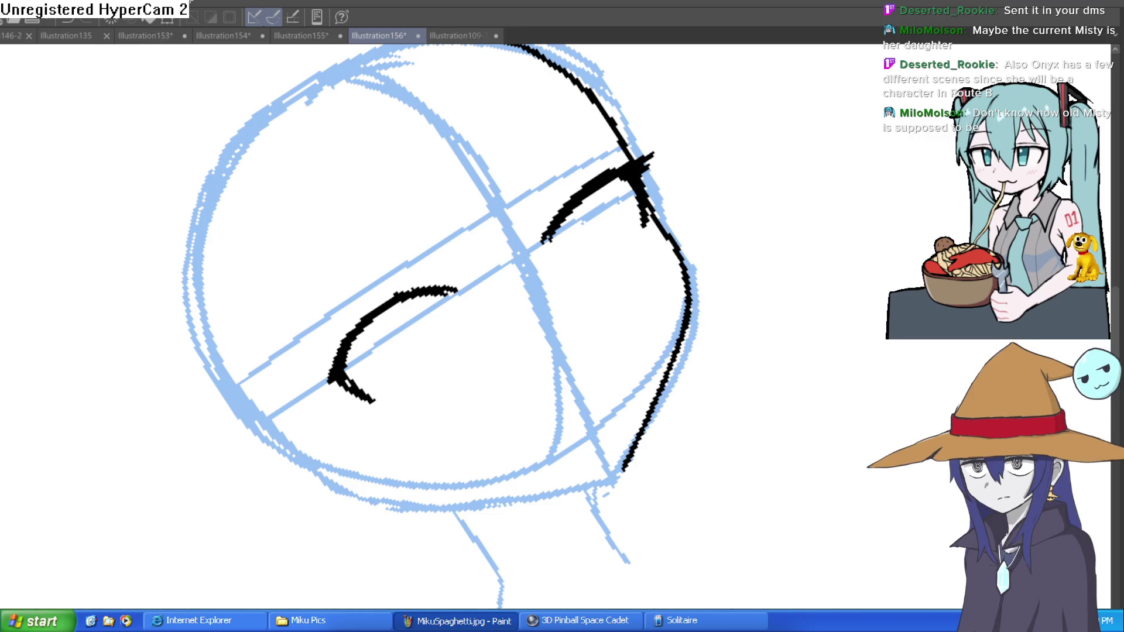
key(asciicircum)
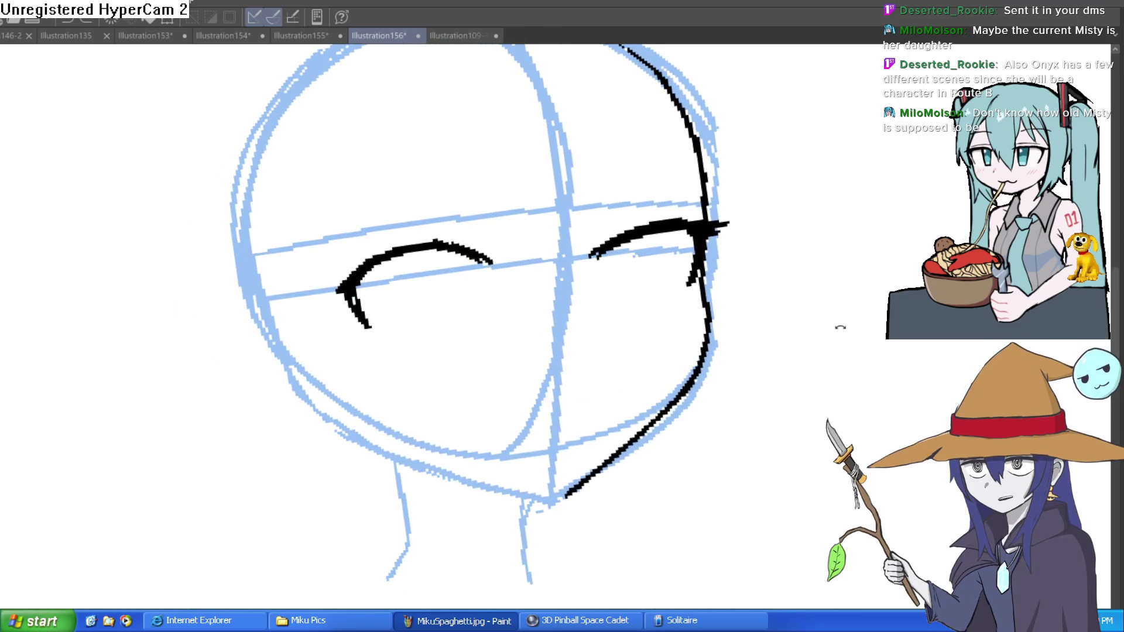
key(minus)
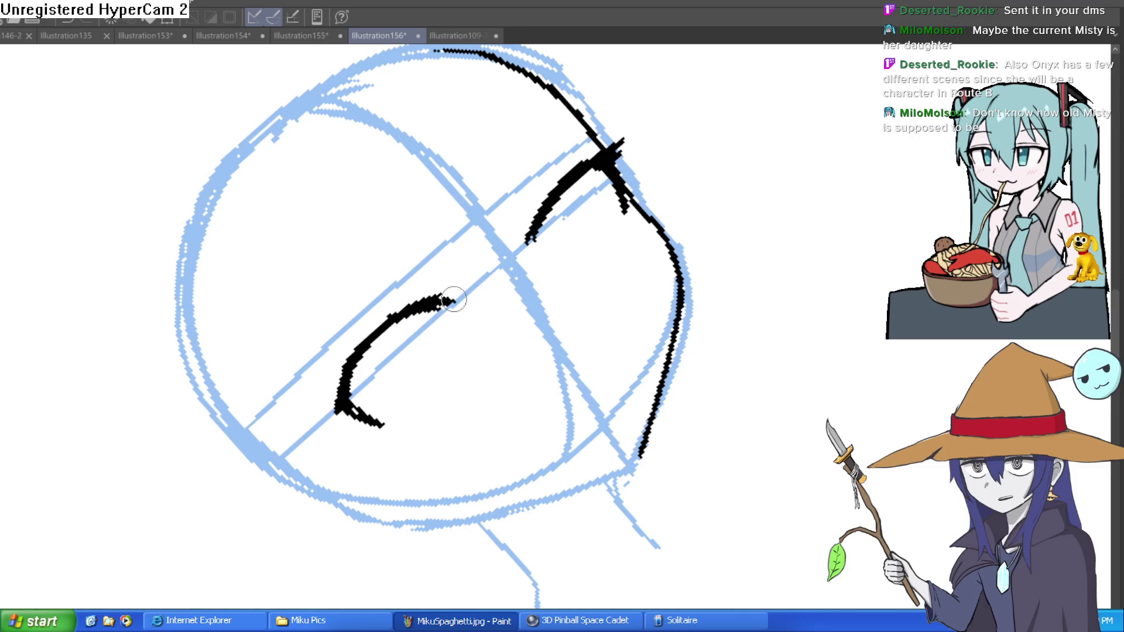
key(asciicircum)
scroll(683, 266, up, 3)
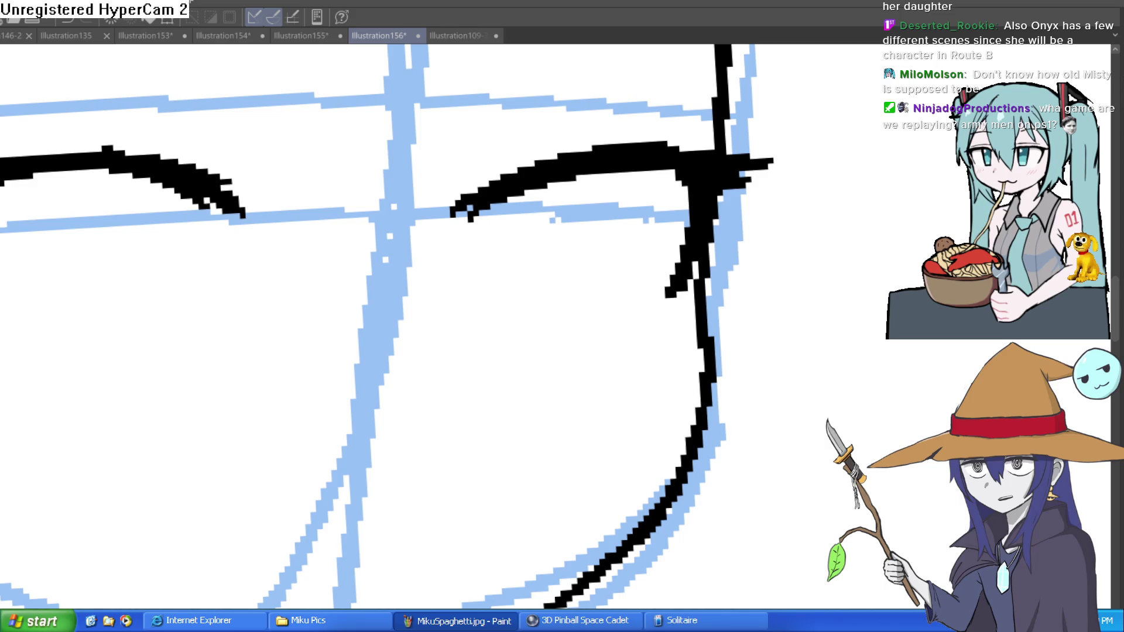
Switch to the Illustration109-33 Misty reference and frame the whole figure upright
click(462, 35)
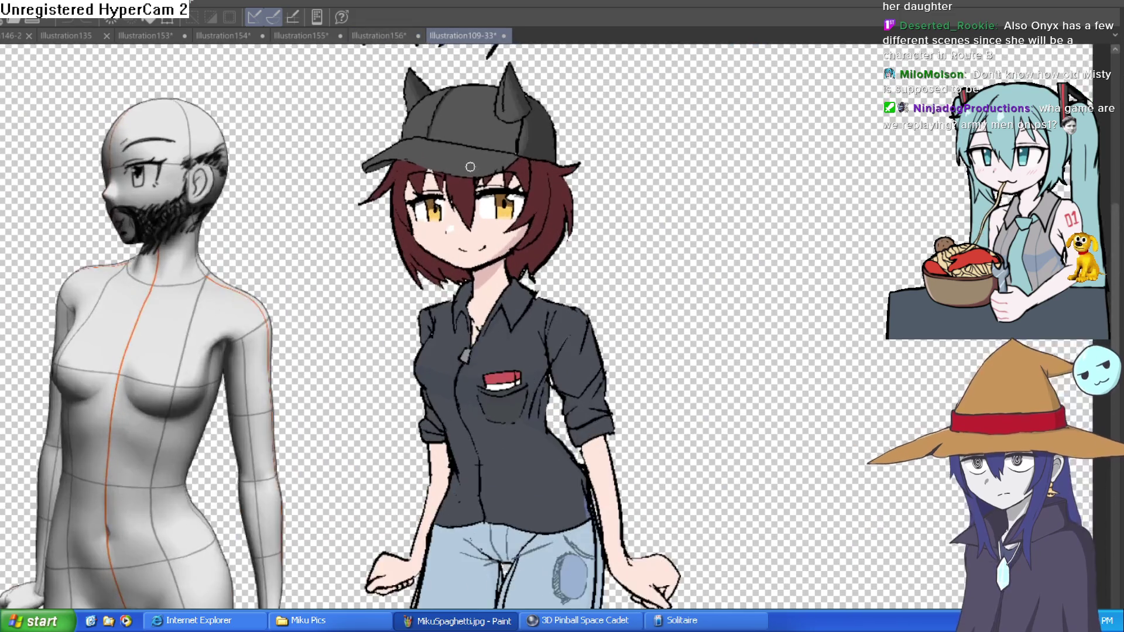
drag(470, 167, 489, 161)
scroll(488, 161, up, 2)
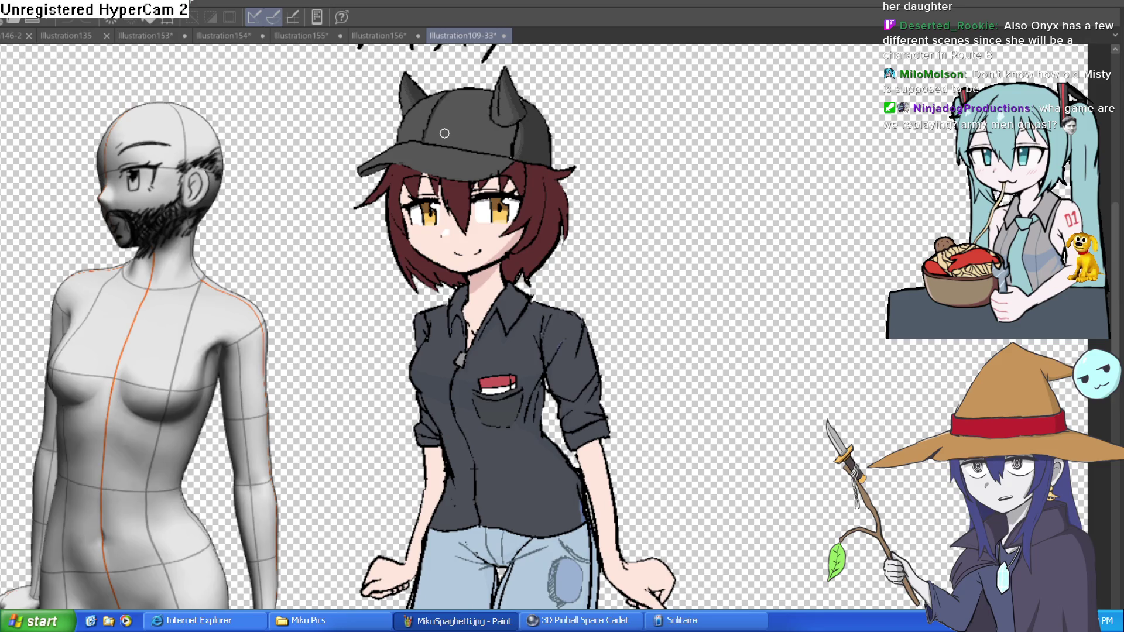
scroll(445, 133, down, 2)
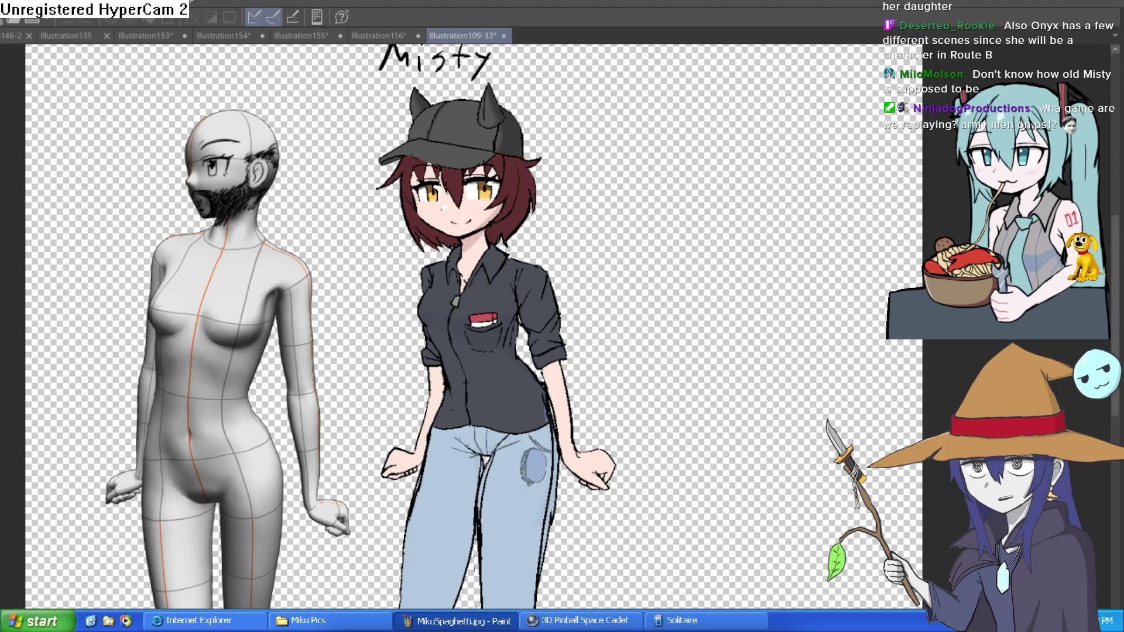
scroll(468, 328, up, 3)
Scribble out the 'Misty' label, briefly check the head sketch, and return
mouse_move(391, 150)
mouse_down()
mouse_move(527, 150)
mouse_move(398, 144)
mouse_move(463, 157)
mouse_up()
drag(679, 232, 644, 194)
scroll(644, 193, down, 3)
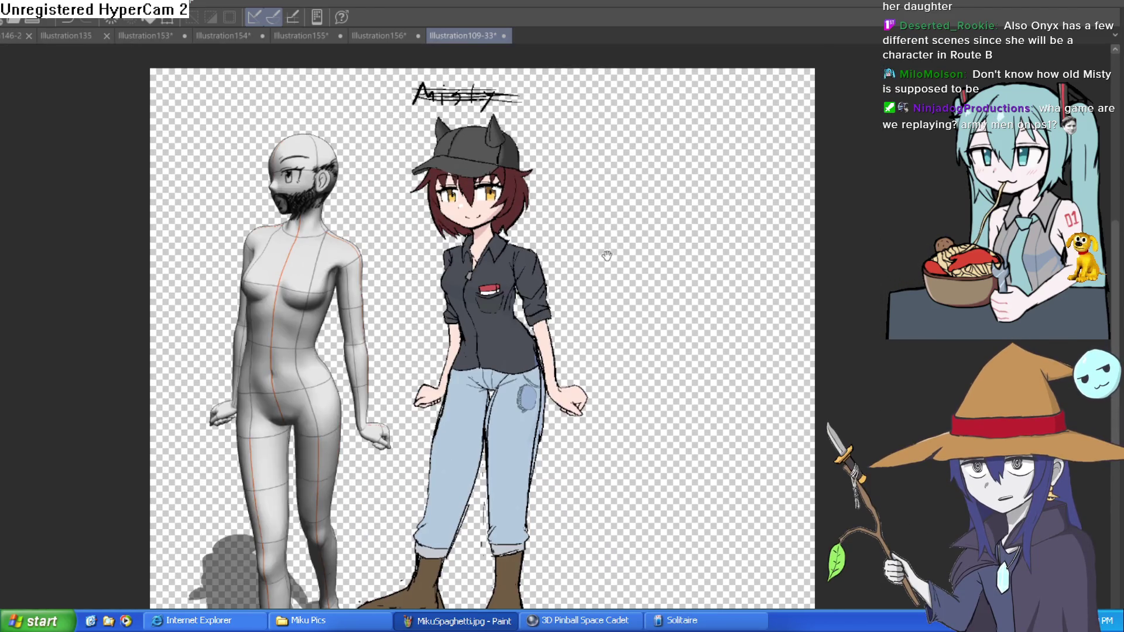
mouse_move(607, 256)
mouse_down()
mouse_move(614, 230)
mouse_move(608, 255)
mouse_up()
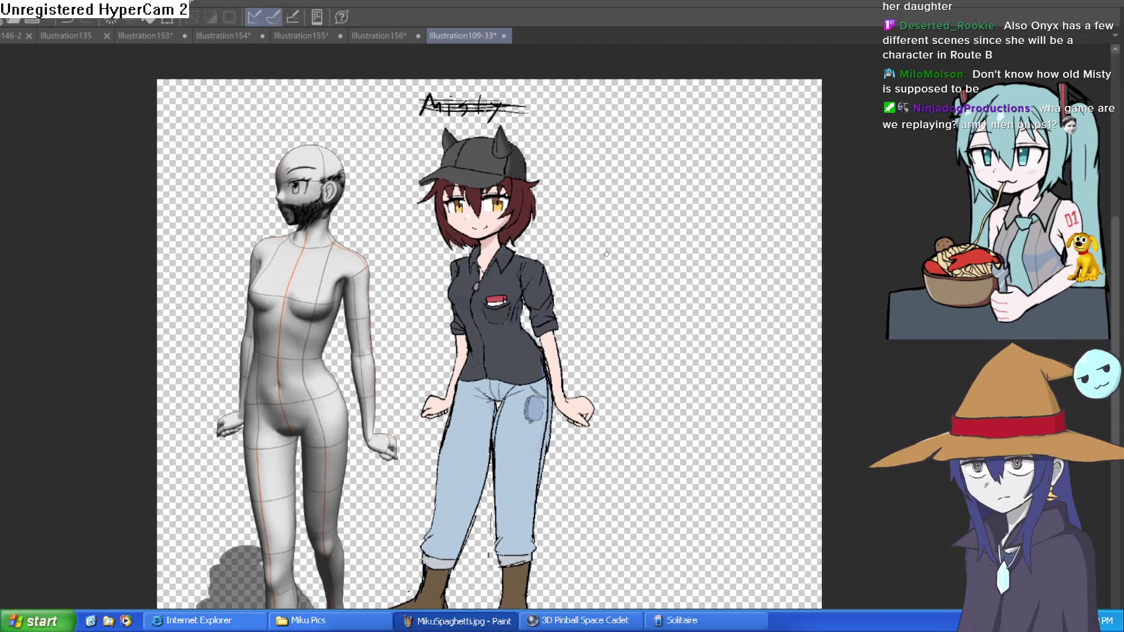
click(379, 36)
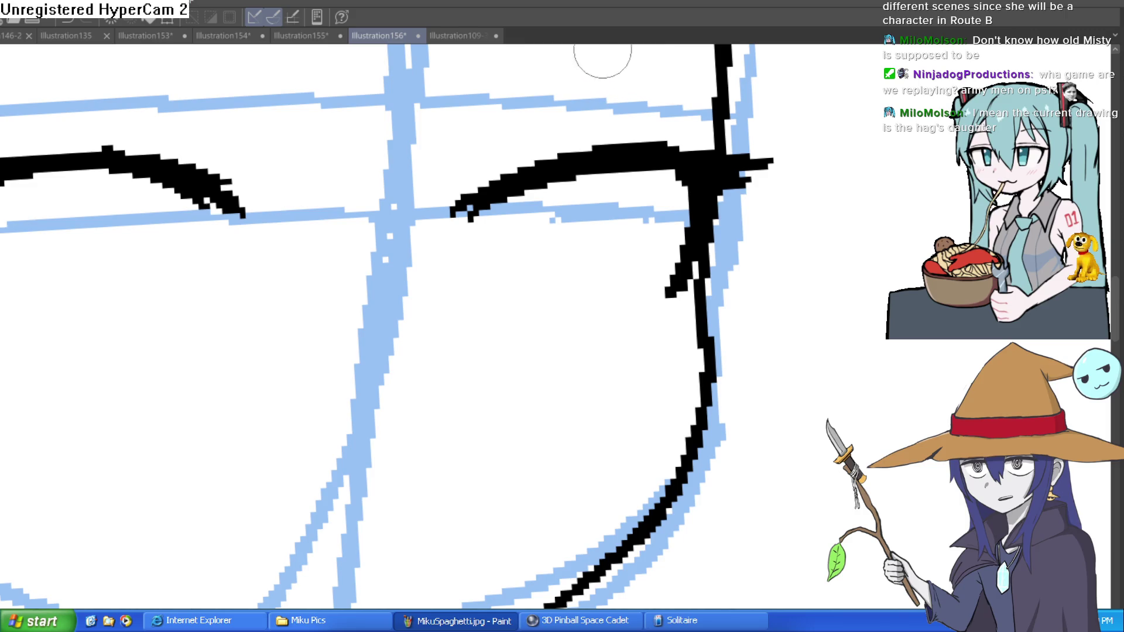
click(464, 36)
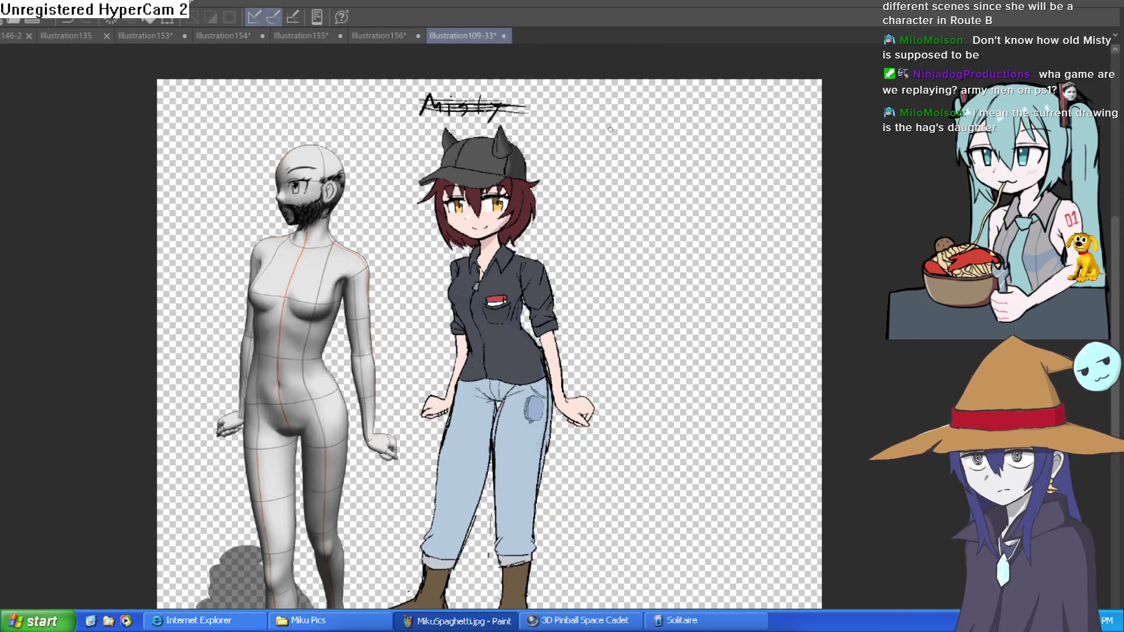
Undo the strike-through and draw a serifed 'I' after 'Misty'
key(ctrl+z)
key(ctrl+z)
click(515, 94)
mouse_move(550, 77)
mouse_down()
mouse_move(542, 156)
mouse_move(590, 75)
mouse_up()
drag(522, 159, 597, 150)
Add a second stroke and lengthen and thicken the bars to complete 'II'
drag(580, 79, 579, 146)
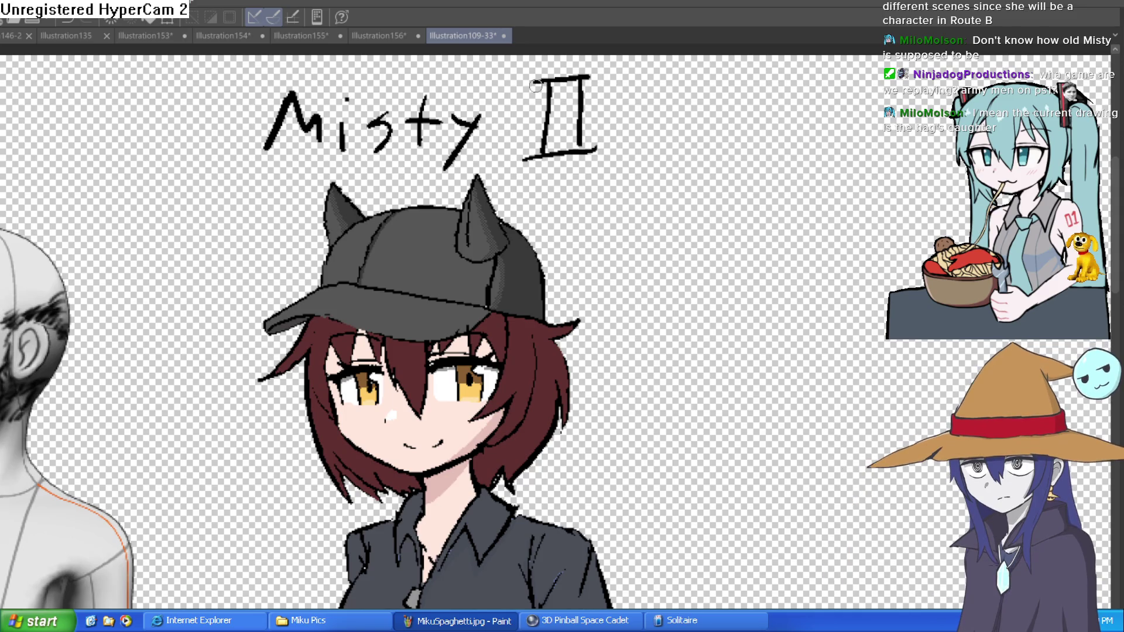
drag(524, 76, 610, 73)
drag(523, 157, 606, 149)
drag(550, 79, 546, 157)
drag(582, 79, 582, 141)
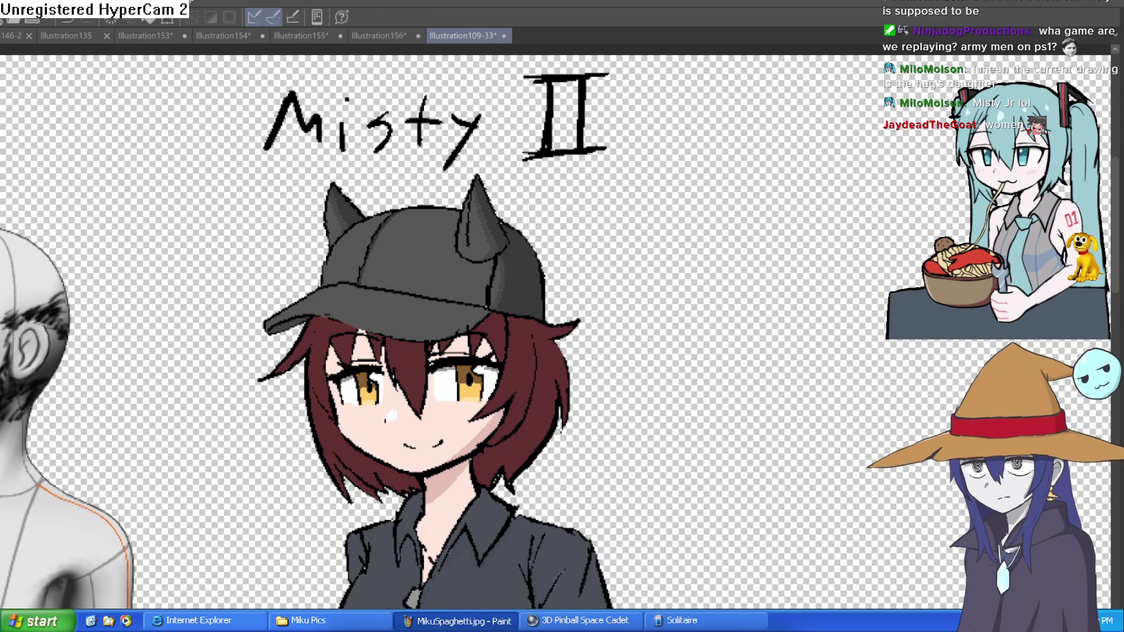
Switch to Illustration156 and zoom to view the whole face with its black eyebrows and jaw
click(369, 37)
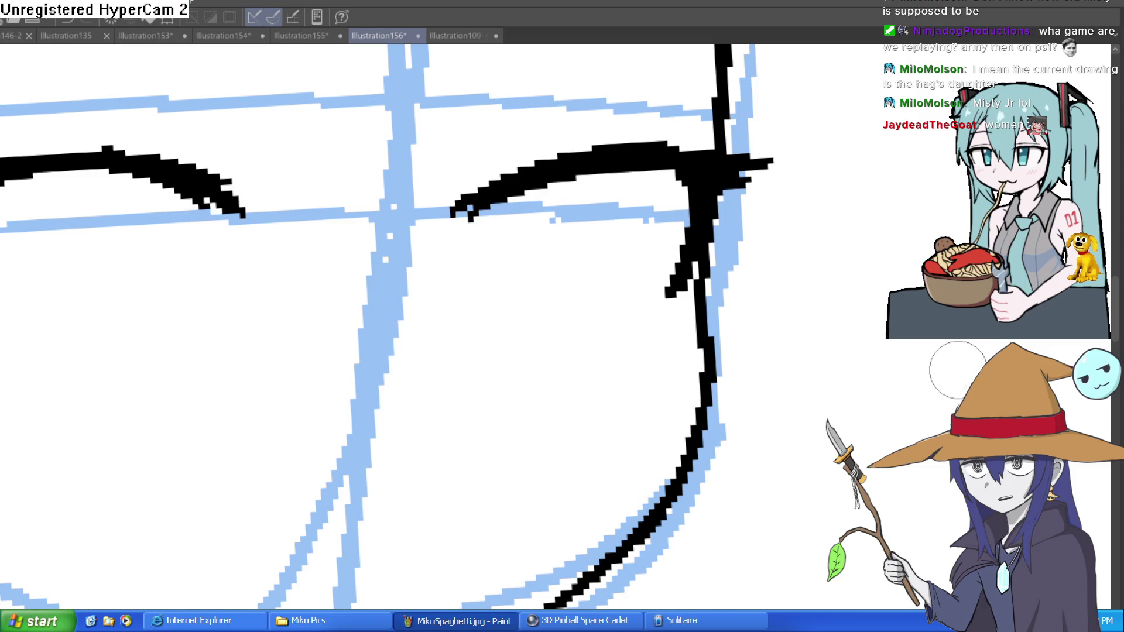
scroll(664, 314, down, 5)
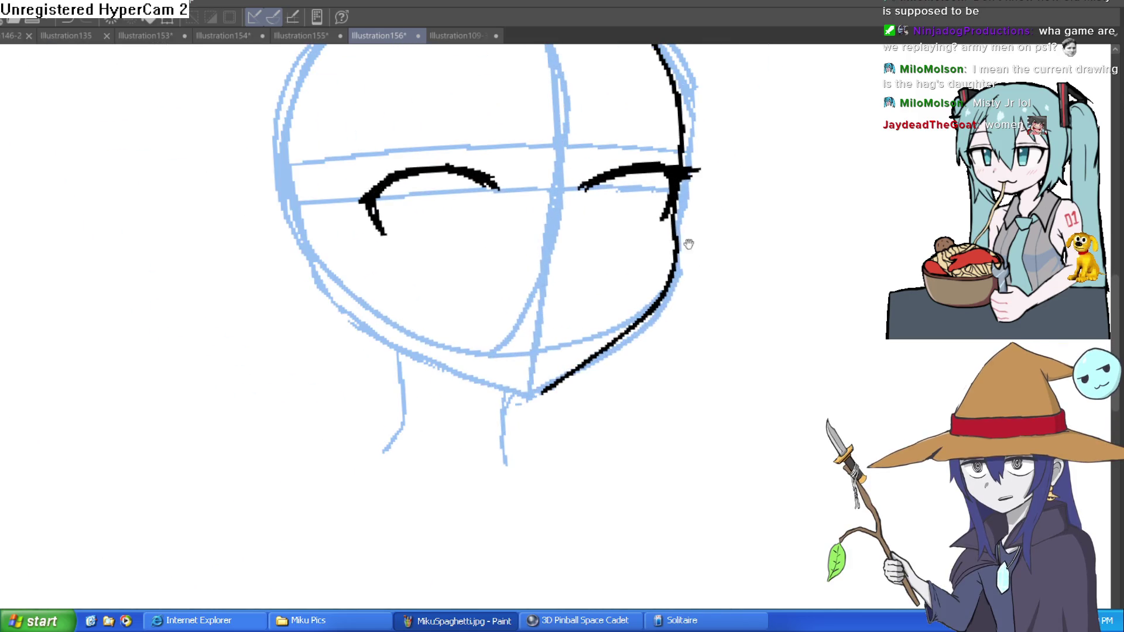
scroll(732, 237, up, 3)
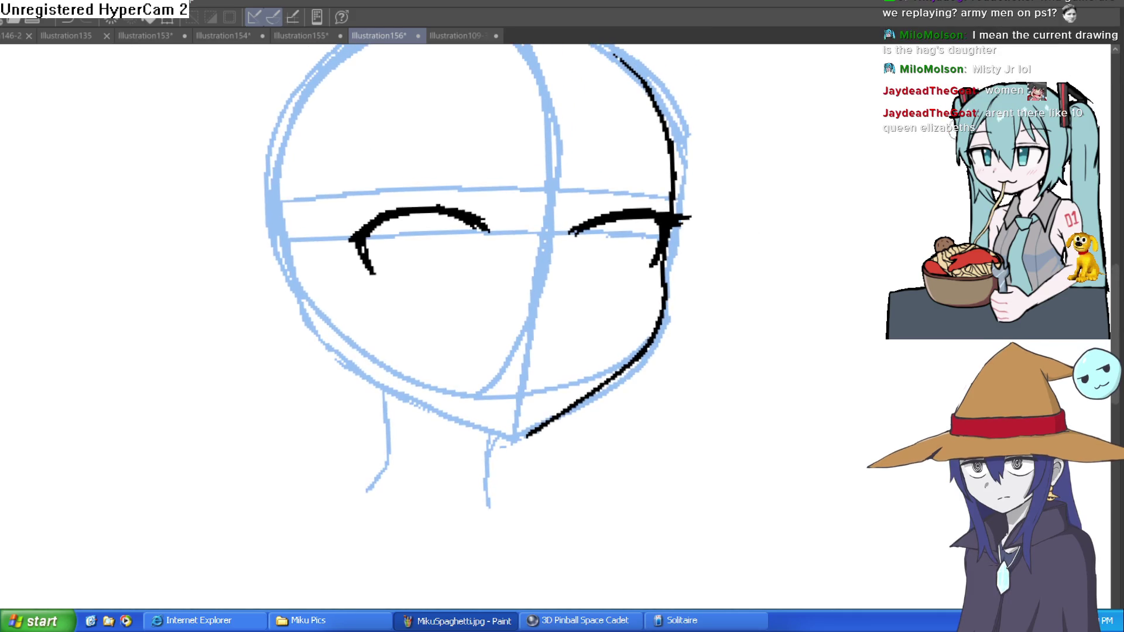
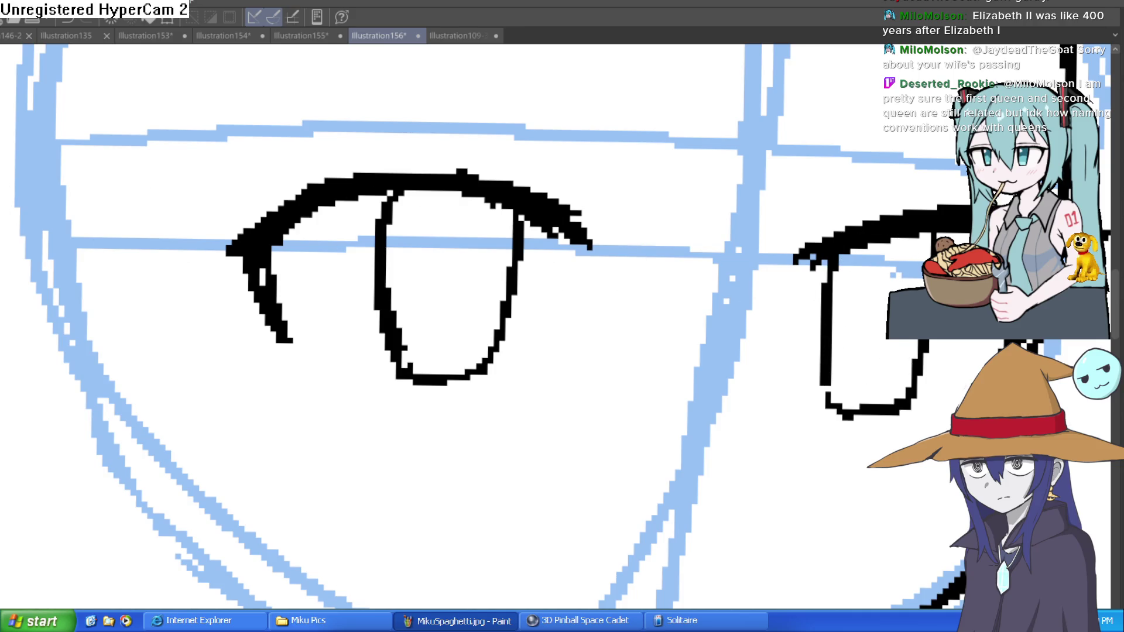
Draw a black vertical pupil in the left eye, then tilt the view to check the head
drag(435, 254, 448, 287)
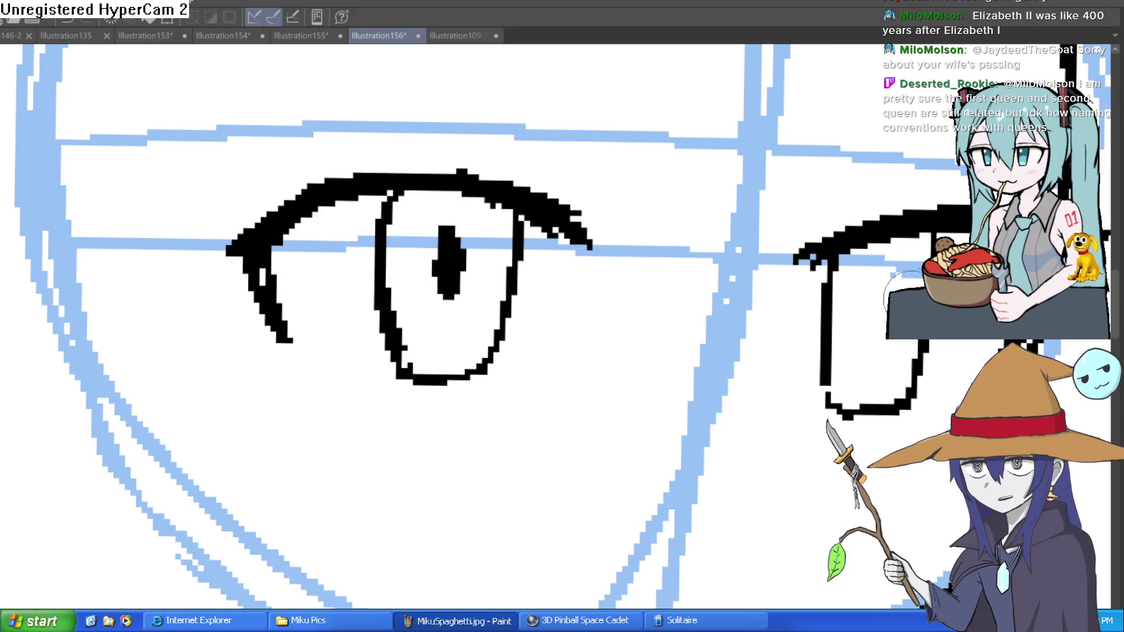
drag(905, 276, 808, 176)
scroll(809, 176, down, 5)
scroll(878, 299, up, 1)
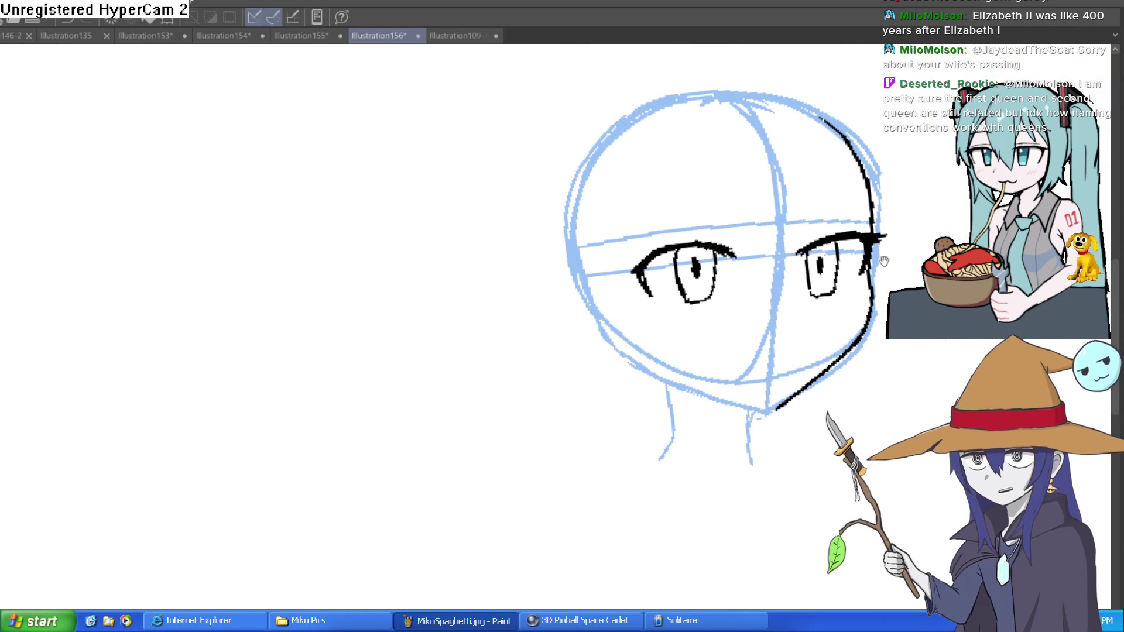
mouse_move(881, 301)
mouse_down()
mouse_move(690, 447)
mouse_move(665, 354)
mouse_move(703, 305)
mouse_move(705, 328)
mouse_up()
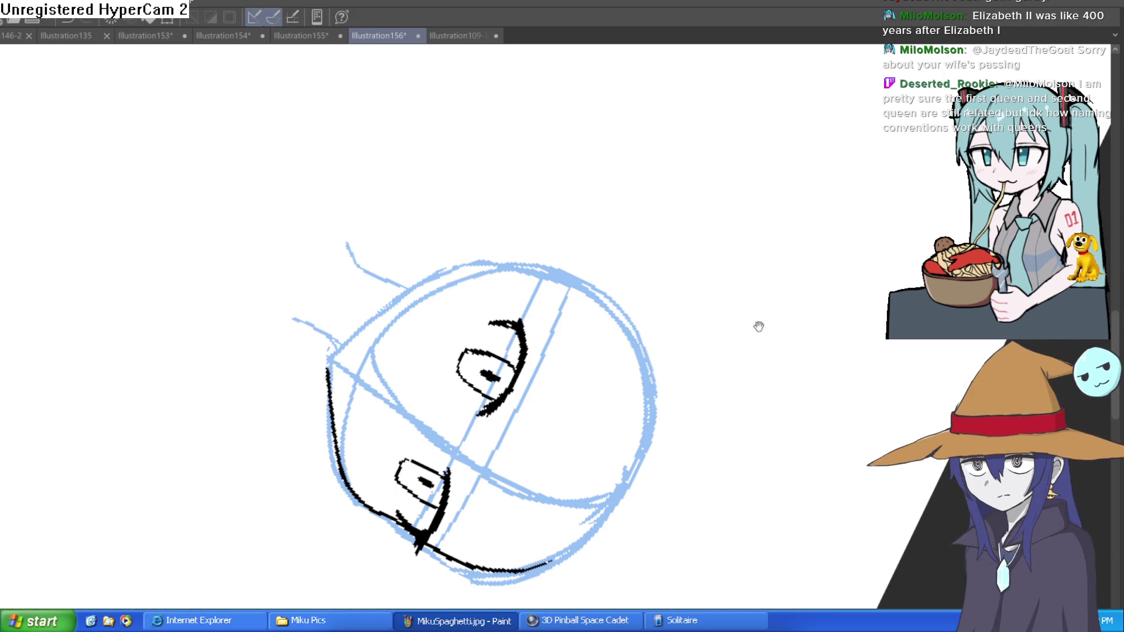
Thicken the eye outline and slim down its left-side stroke
drag(758, 326, 597, 297)
scroll(597, 298, up, 5)
mouse_move(484, 447)
mouse_down()
mouse_move(491, 217)
mouse_move(477, 156)
mouse_move(464, 226)
mouse_up()
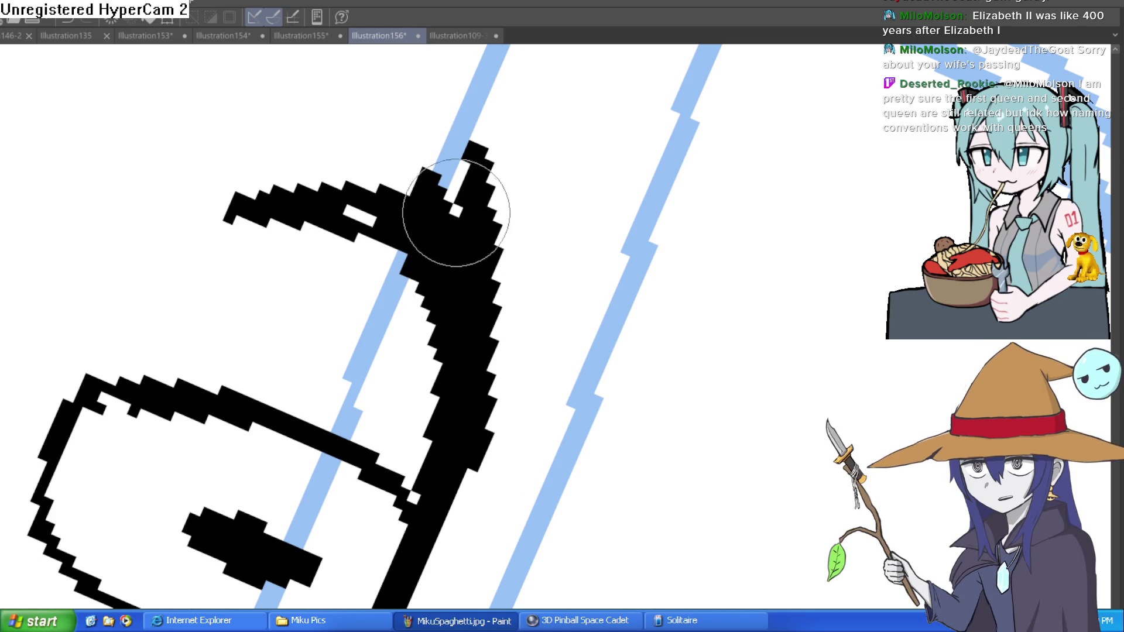
mouse_move(397, 199)
mouse_down()
mouse_move(472, 161)
mouse_move(351, 339)
mouse_move(334, 326)
mouse_move(221, 437)
mouse_move(460, 244)
mouse_move(523, 296)
mouse_up()
scroll(721, 296, up, 3)
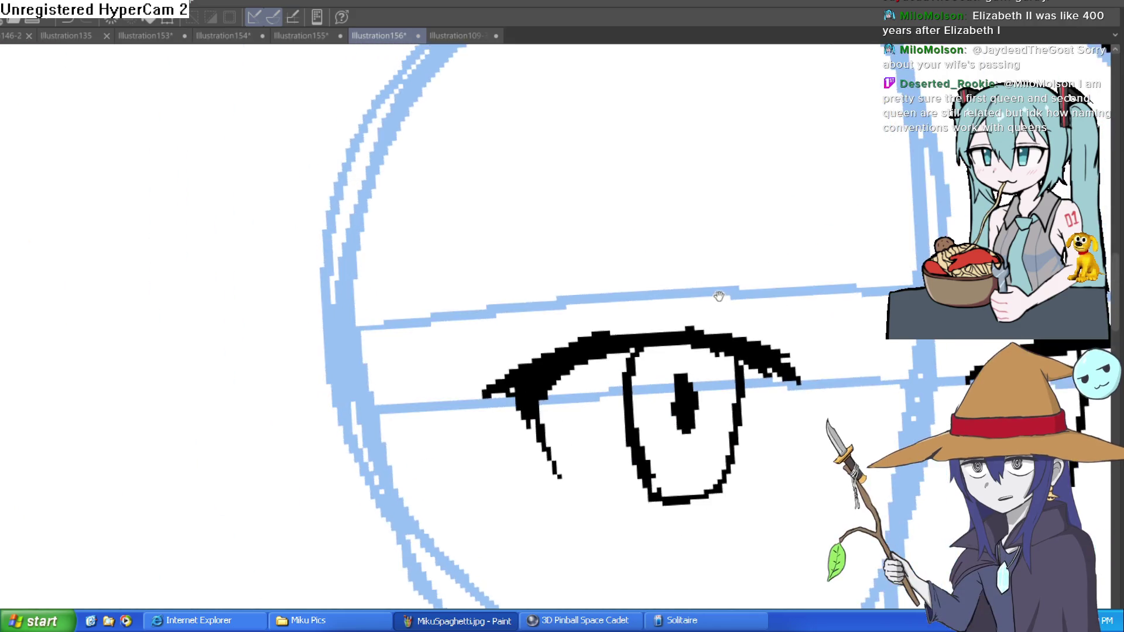
scroll(704, 252, down, 2)
scroll(691, 243, down, 2)
Ink the right face outline and clean the blob at the right eye's outer corner
drag(828, 138, 657, 577)
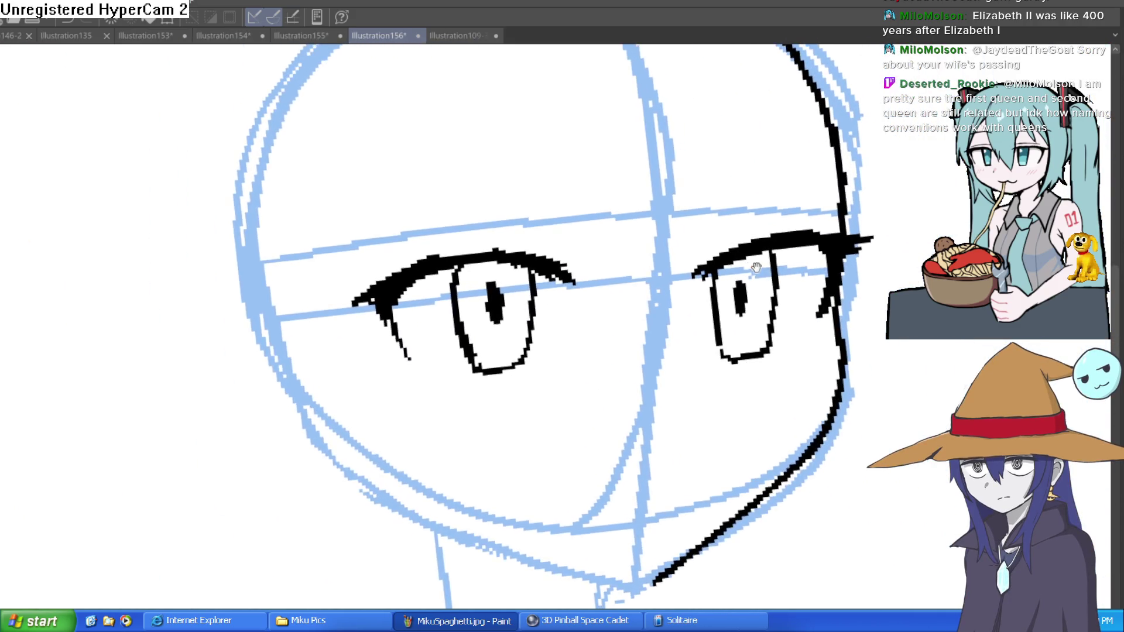
scroll(780, 280, up, 1)
scroll(781, 280, down, 2)
scroll(811, 205, up, 4)
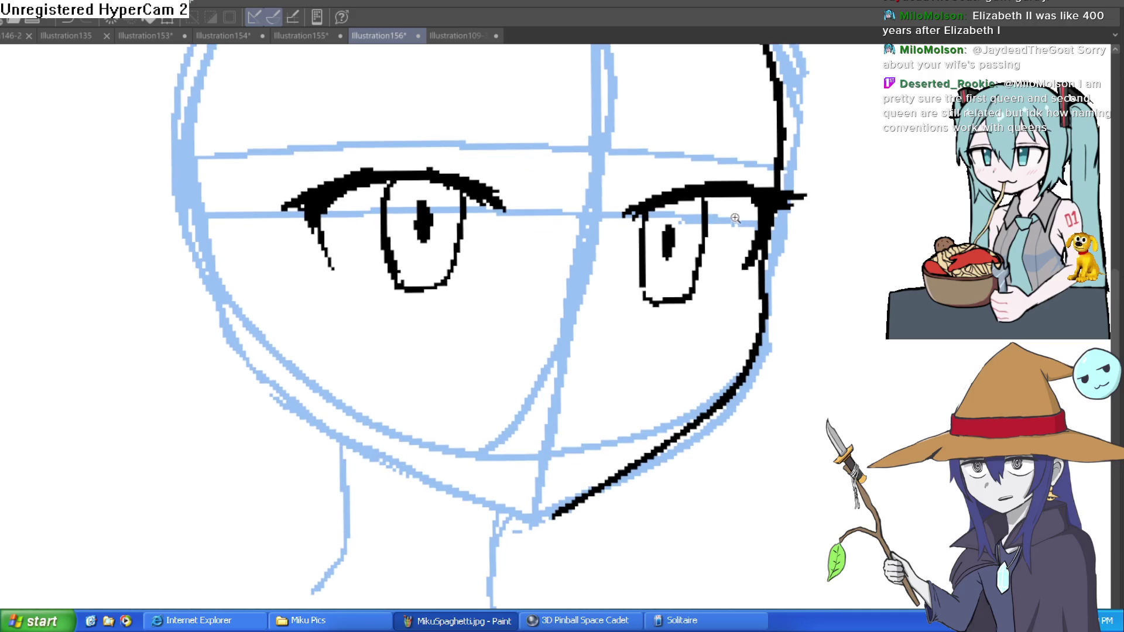
mouse_move(811, 205)
mouse_down()
mouse_move(778, 307)
mouse_move(793, 190)
mouse_up()
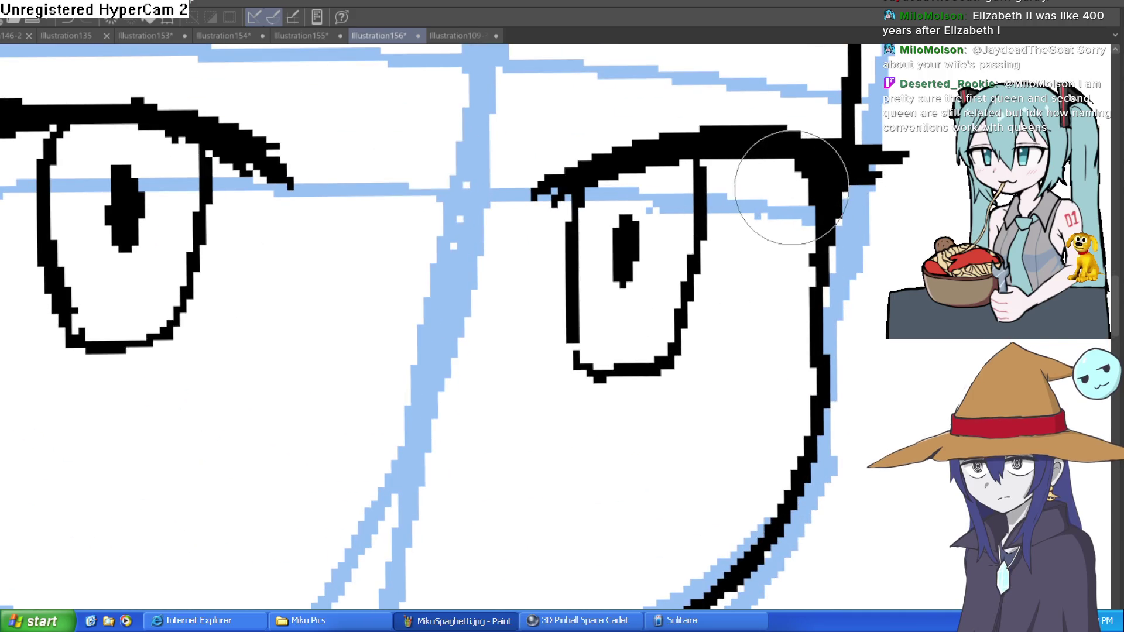
scroll(814, 221, down, 3)
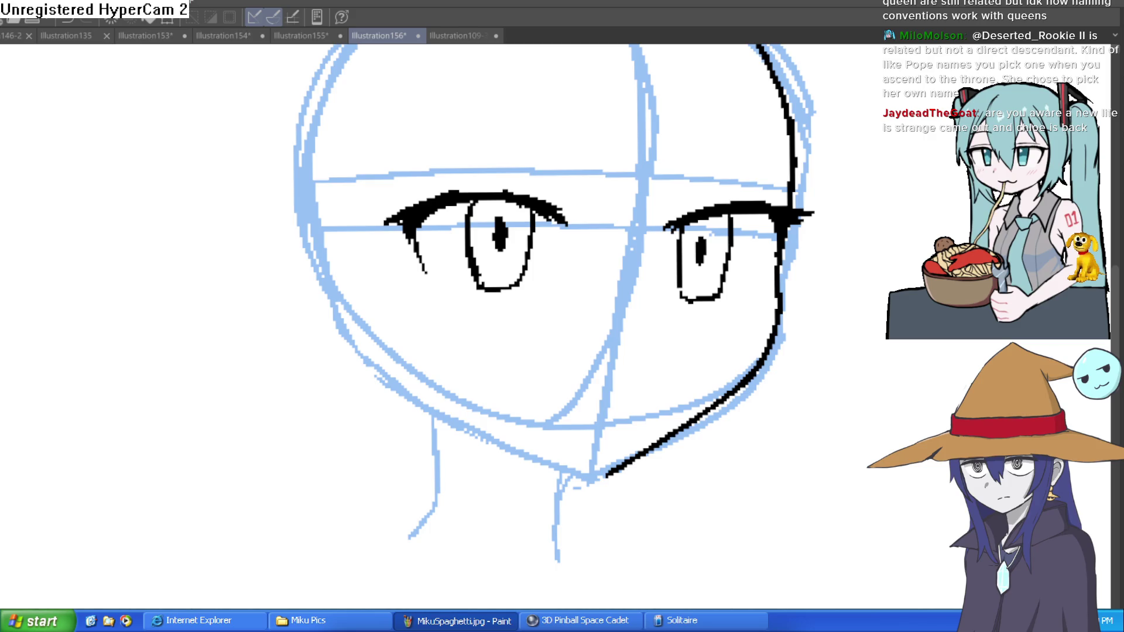
Draw two lash strokes at the right eye's outer corner
scroll(765, 221, up, 3)
drag(798, 213, 753, 359)
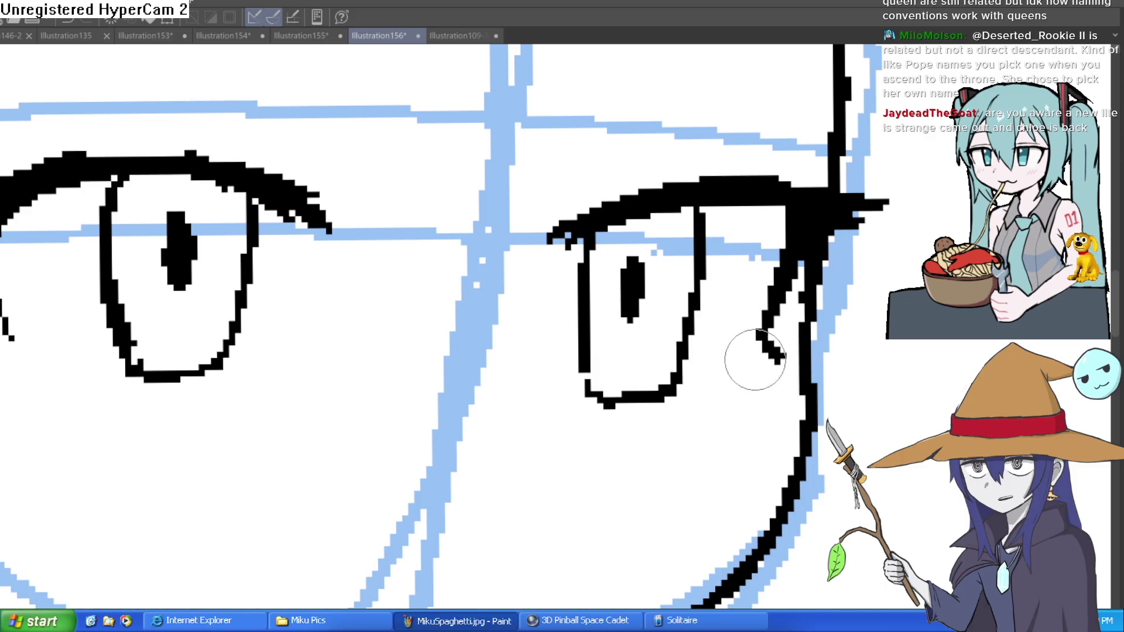
drag(716, 420, 853, 274)
scroll(266, 253, down, 2)
scroll(276, 283, up, 5)
Draw the left eye's outer-corner lash, redoing it thicker and longer
drag(237, 272, 280, 364)
key(ctrl+z)
mouse_move(231, 257)
mouse_down()
mouse_move(297, 381)
mouse_move(287, 404)
mouse_up()
drag(579, 321, 468, 363)
drag(743, 217, 711, 230)
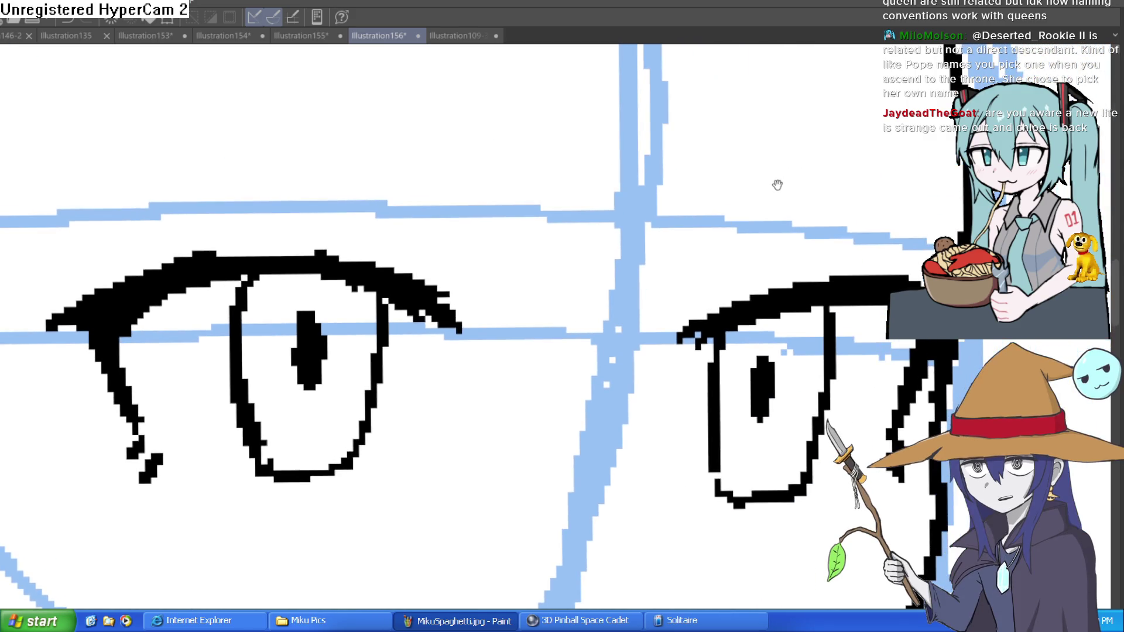
drag(776, 189, 722, 200)
Undo the lash's thick tail and reframe the view on both eyes
mouse_move(799, 174)
mouse_down()
mouse_move(808, 351)
mouse_move(766, 364)
mouse_move(756, 334)
mouse_move(771, 289)
mouse_up()
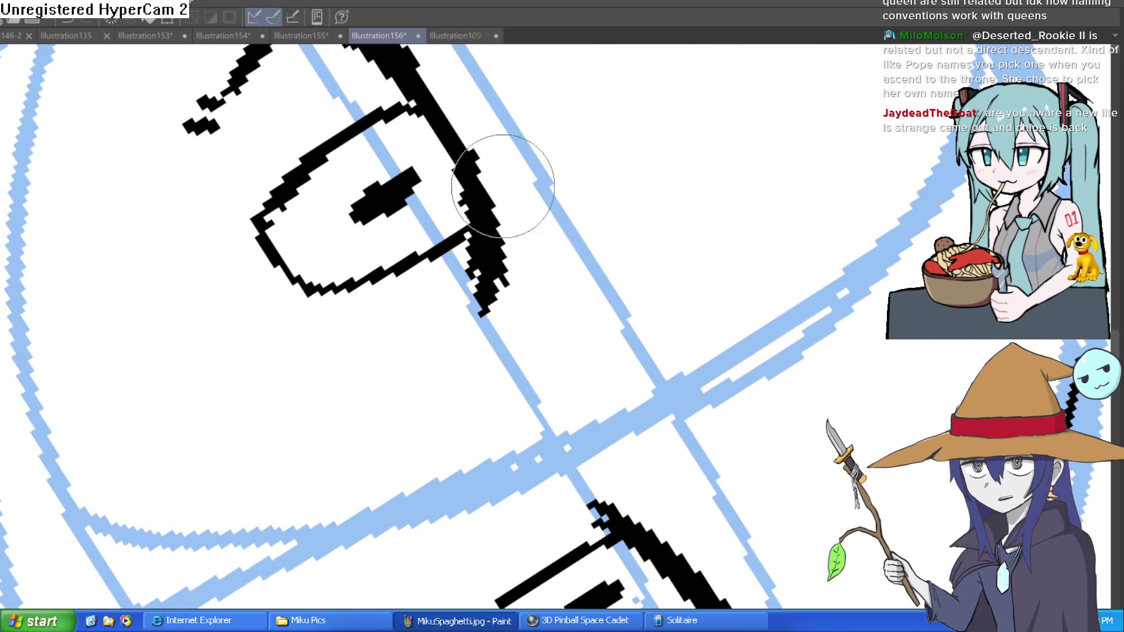
key(ctrl+z)
drag(605, 206, 547, 203)
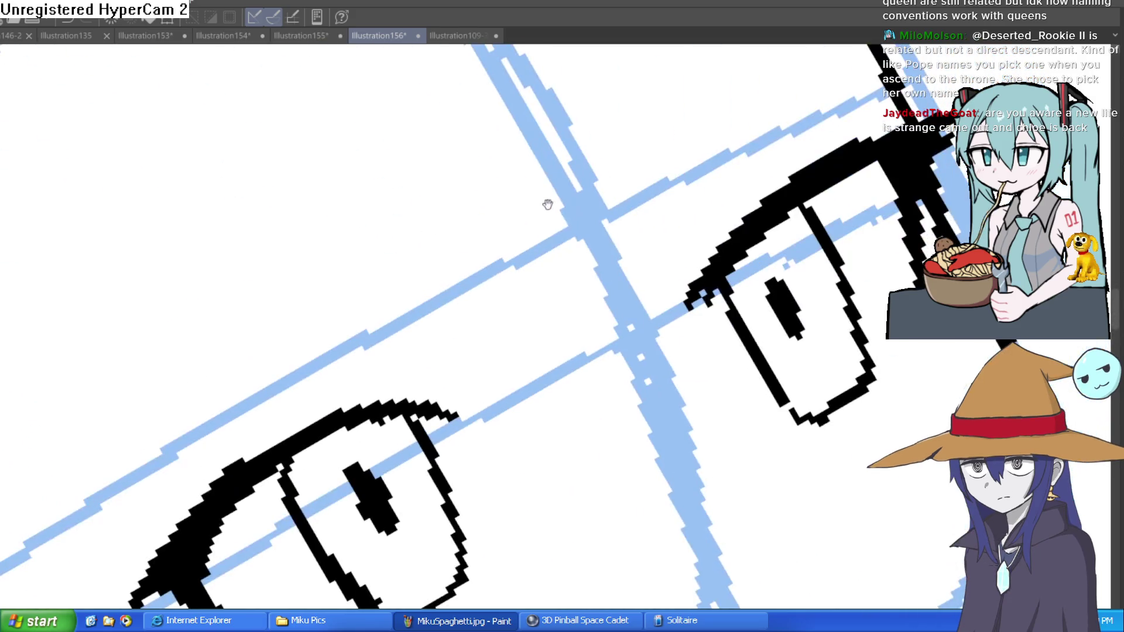
drag(560, 248, 552, 234)
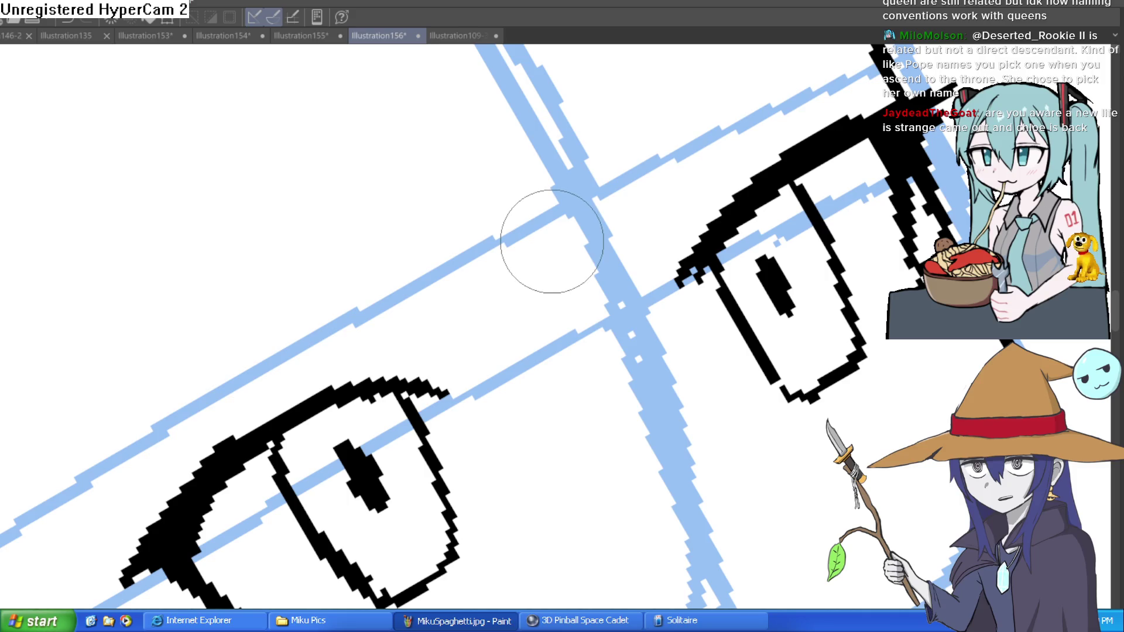
scroll(552, 244, down, 3)
mouse_move(557, 241)
mouse_down()
mouse_move(607, 227)
mouse_move(672, 271)
mouse_up()
scroll(660, 271, up, 3)
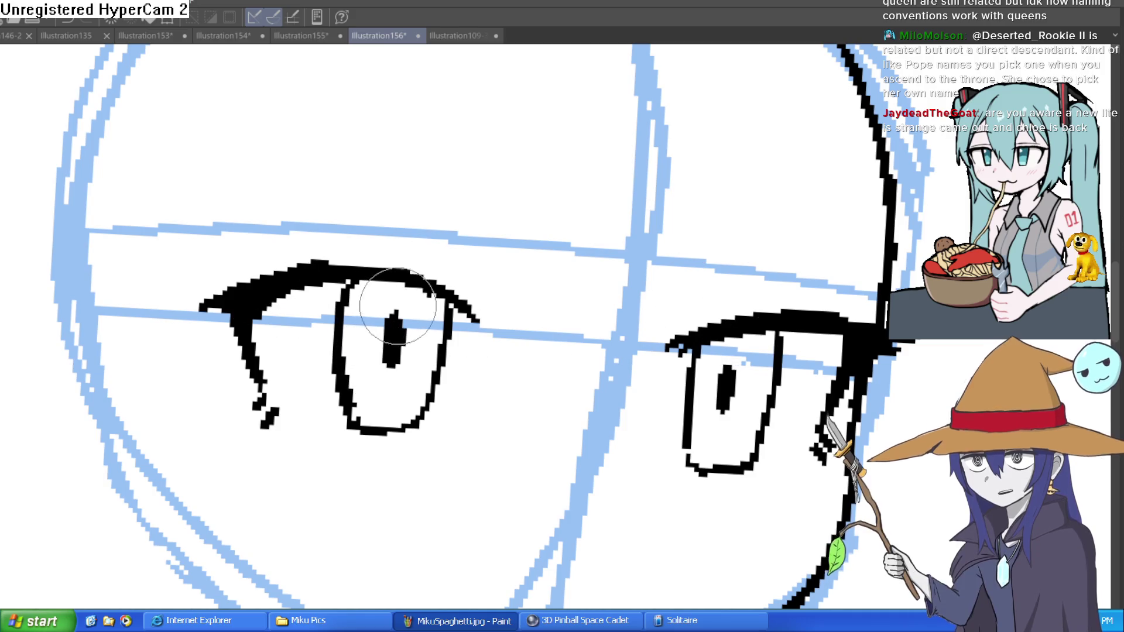
Ink over the left eye's top edge and add a short stroke beside the right eye's lash line
drag(693, 358, 634, 317)
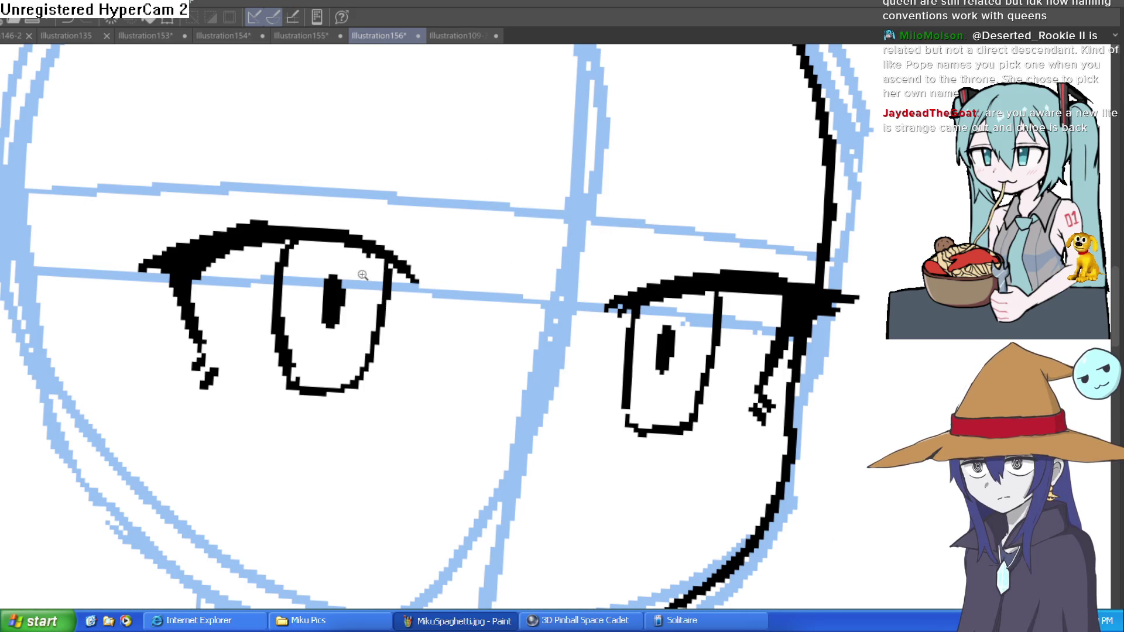
scroll(287, 284, up, 3)
mouse_move(277, 279)
mouse_down()
mouse_move(293, 193)
mouse_move(296, 213)
mouse_move(316, 219)
mouse_up()
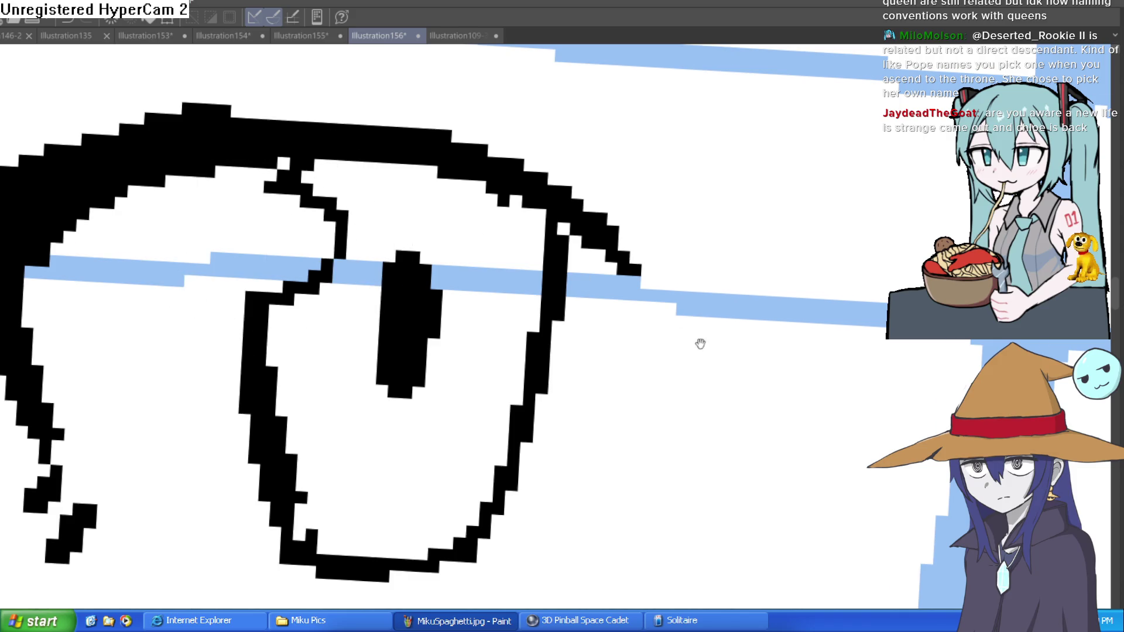
drag(700, 344, 262, 237)
mouse_move(756, 330)
mouse_down()
mouse_move(776, 330)
mouse_move(771, 268)
mouse_move(786, 242)
mouse_up()
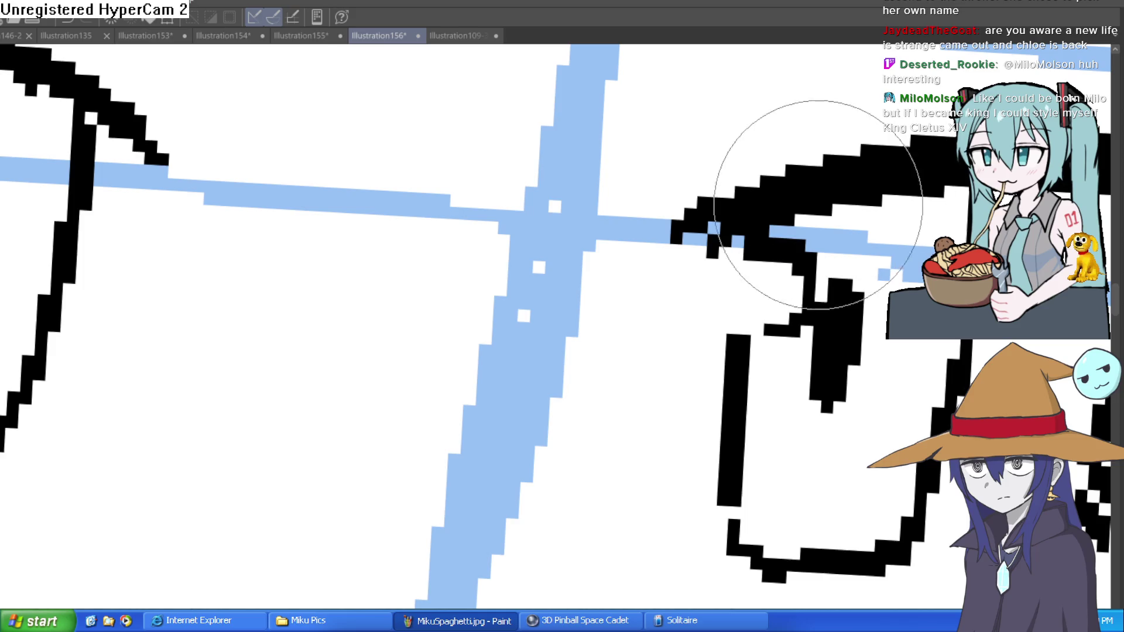
Reframe the view and draw a pen stroke along the thick face outline by the right eye
drag(890, 265, 774, 285)
scroll(774, 286, down, 5)
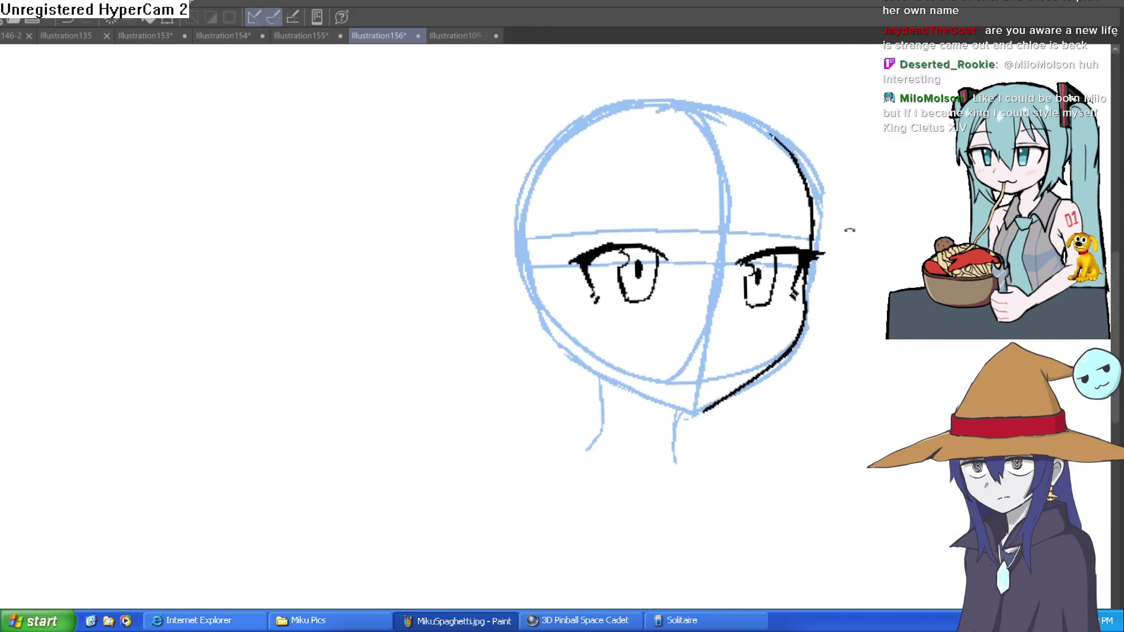
scroll(700, 169, up, 5)
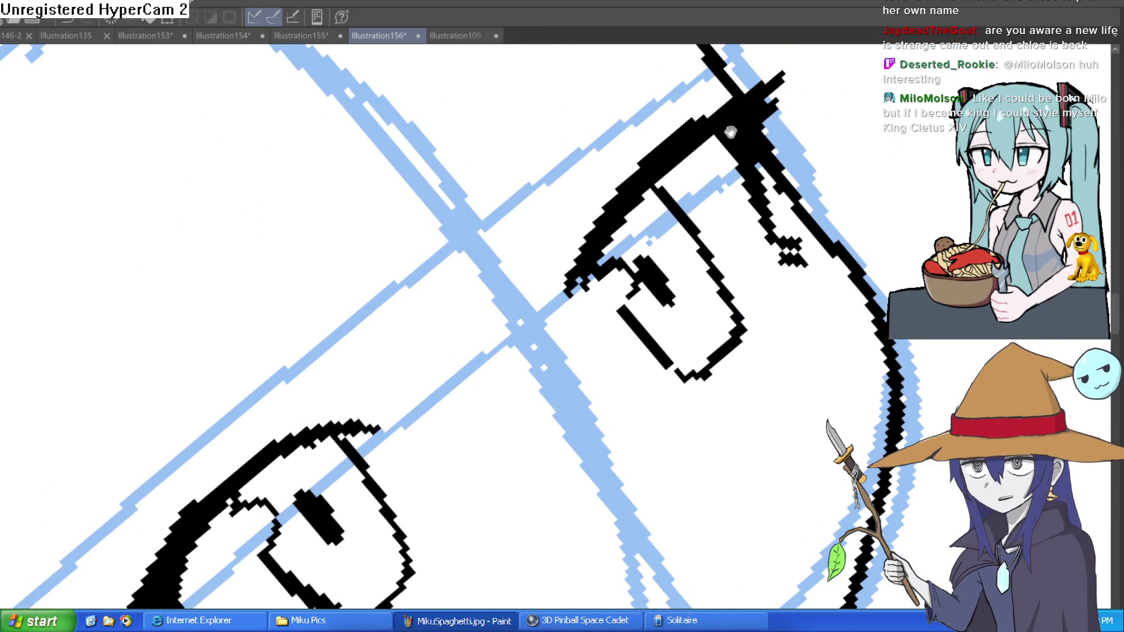
drag(731, 132, 717, 129)
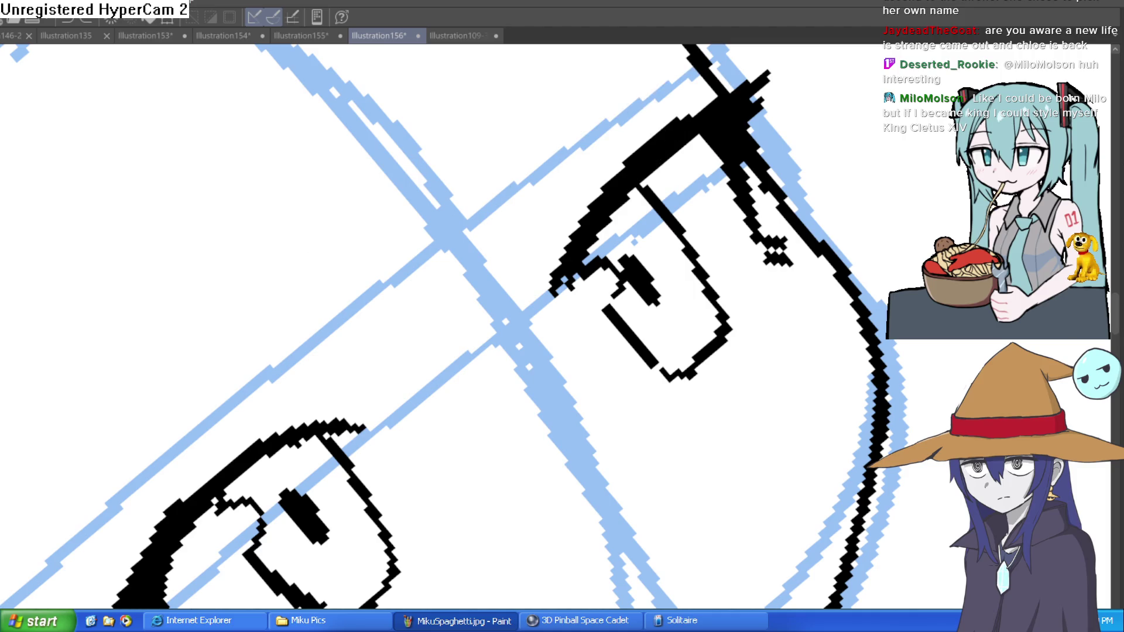
mouse_move(624, 178)
mouse_down()
mouse_move(662, 139)
mouse_move(810, 340)
mouse_move(688, 406)
mouse_up()
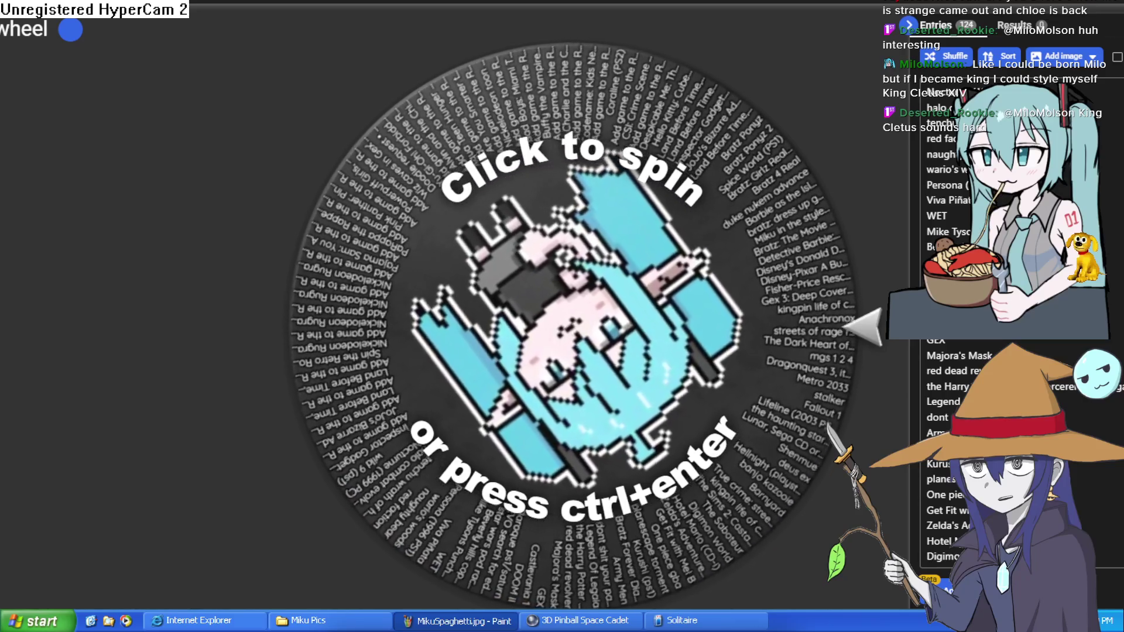
Spin the game wheel and select the winning title, Fisher-Price Rescue Heroes: Molten Menace
click(608, 341)
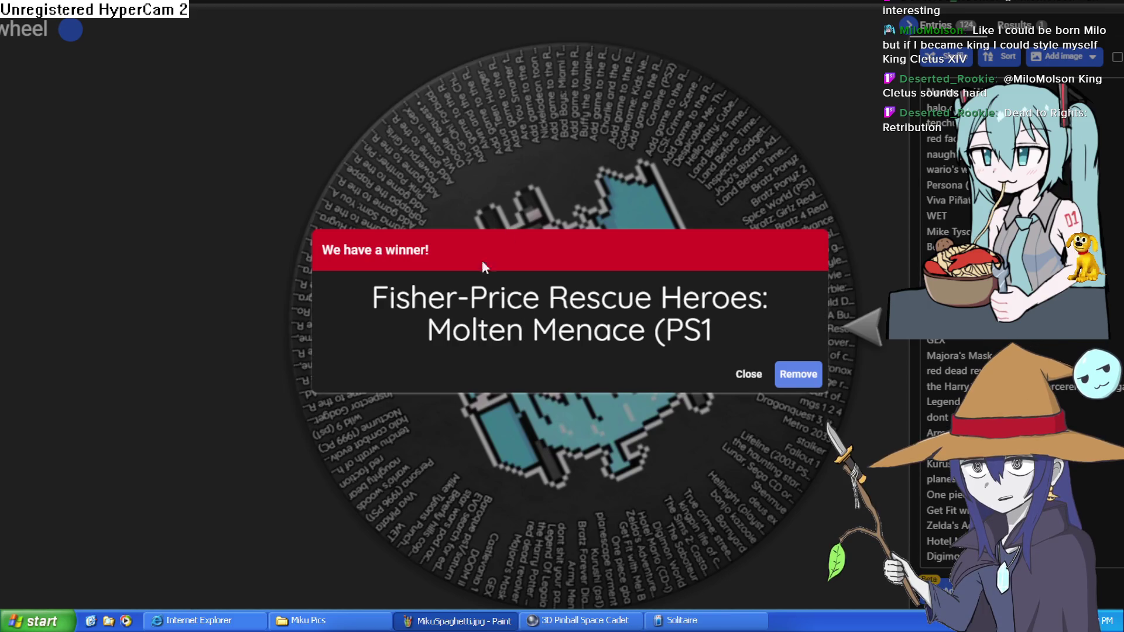
drag(376, 314, 641, 344)
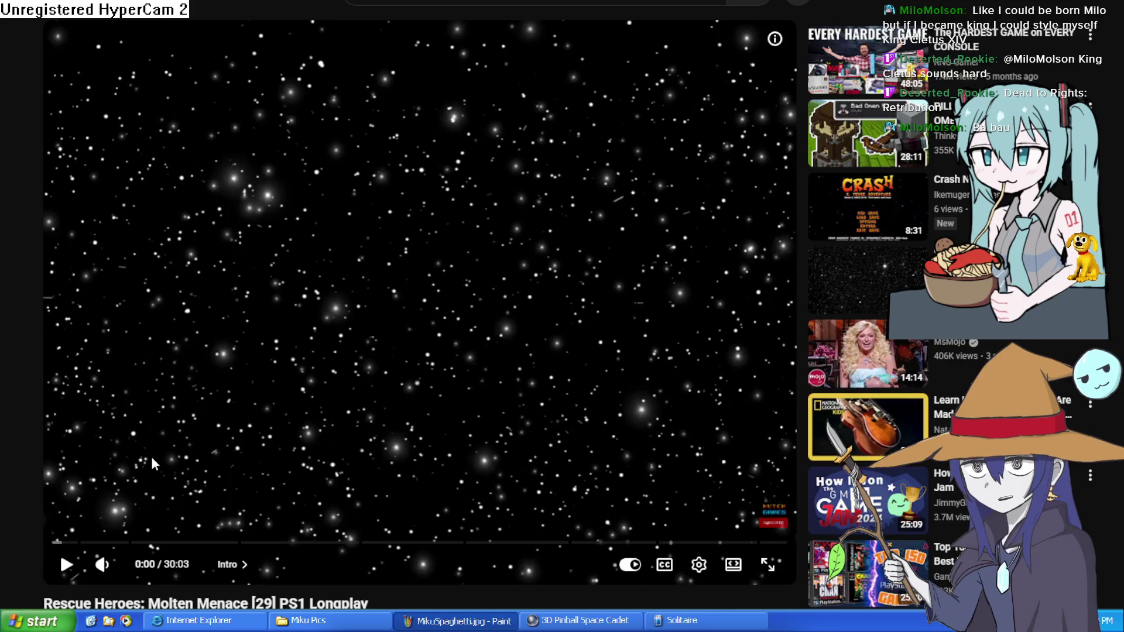
Jump the Rescue Heroes longplay to its Opening chapter at 1:21
click(85, 544)
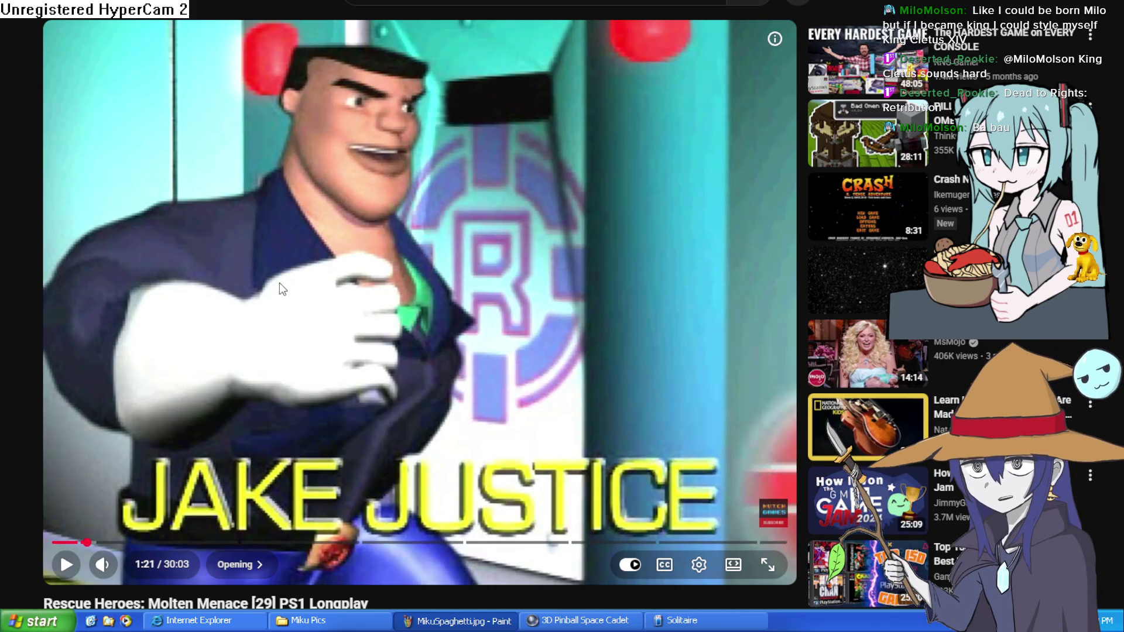
Play the longplay from the opening, then skip to the Ariel Flyer chapter at 5:09
click(295, 264)
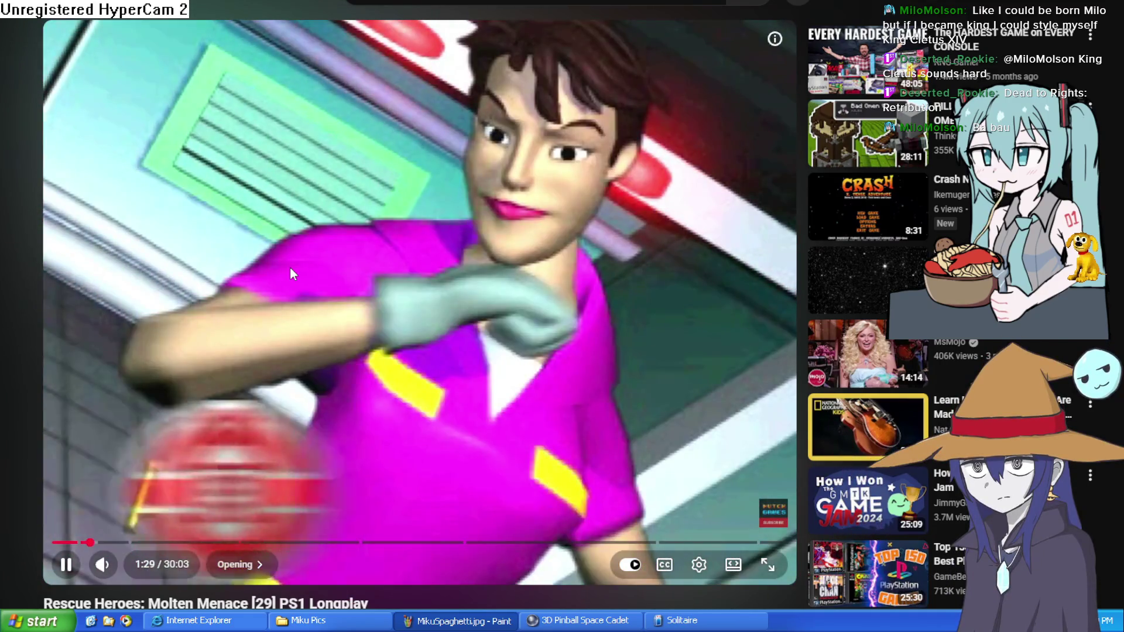
mouse_move(434, 412)
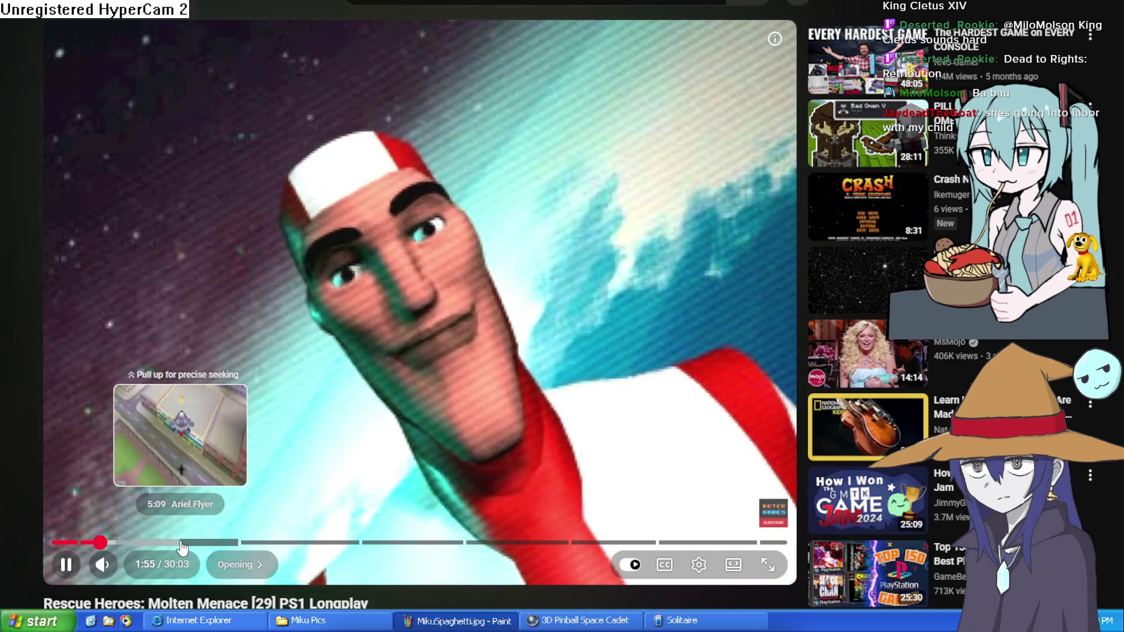
click(181, 545)
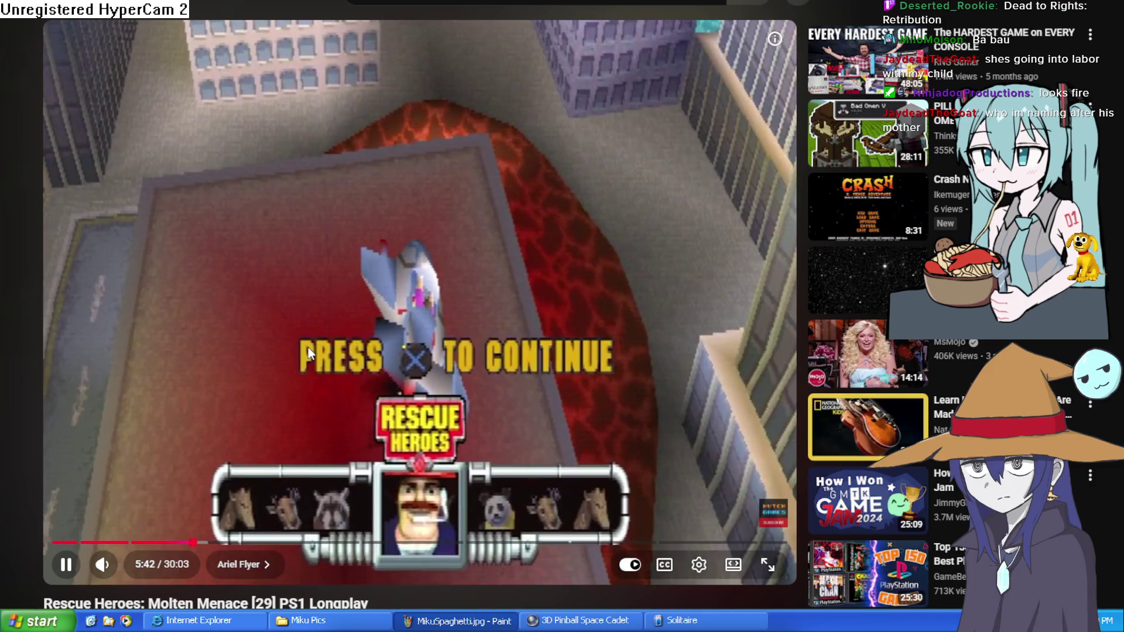
scroll(393, 269, down, 7)
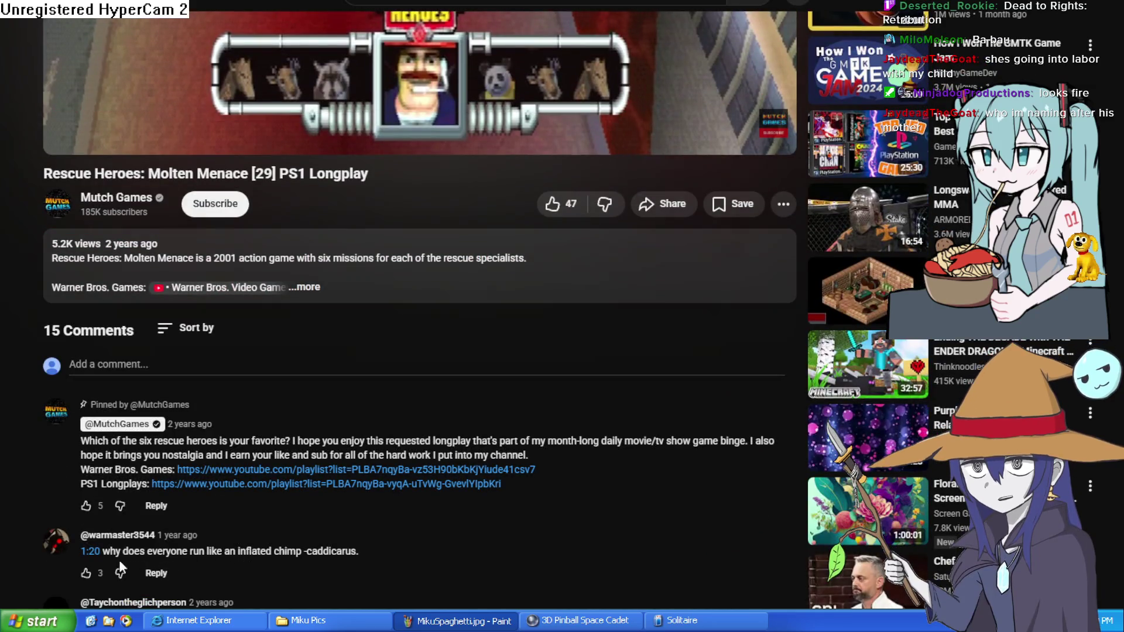
Jump to the 1:20 moment from the comment and pause the video
click(93, 552)
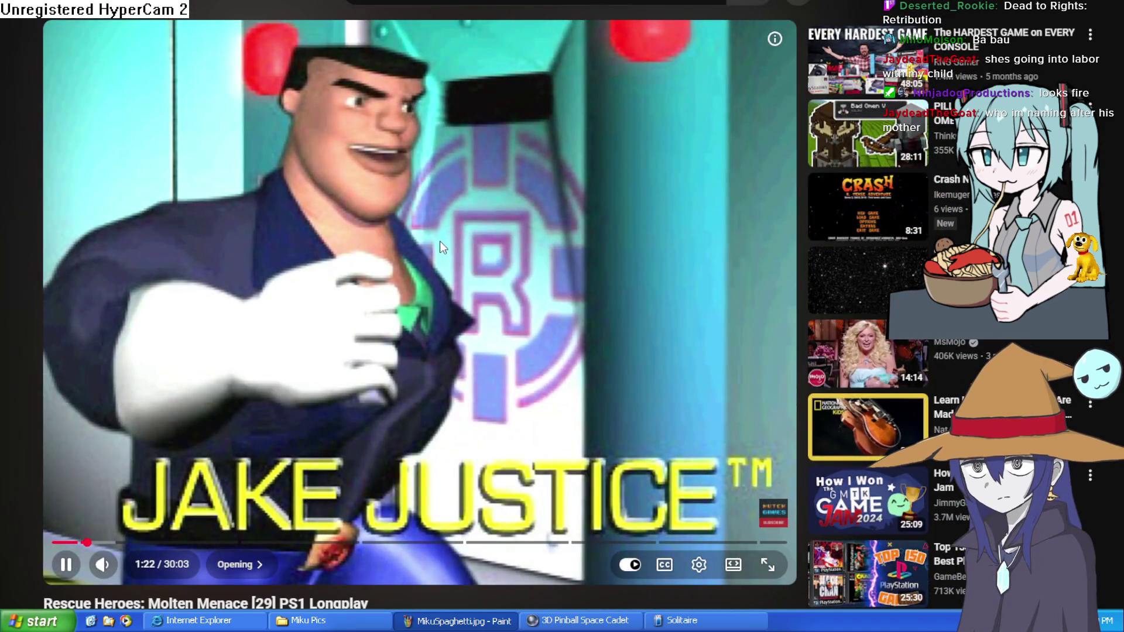
click(440, 241)
scroll(441, 223, down, 6)
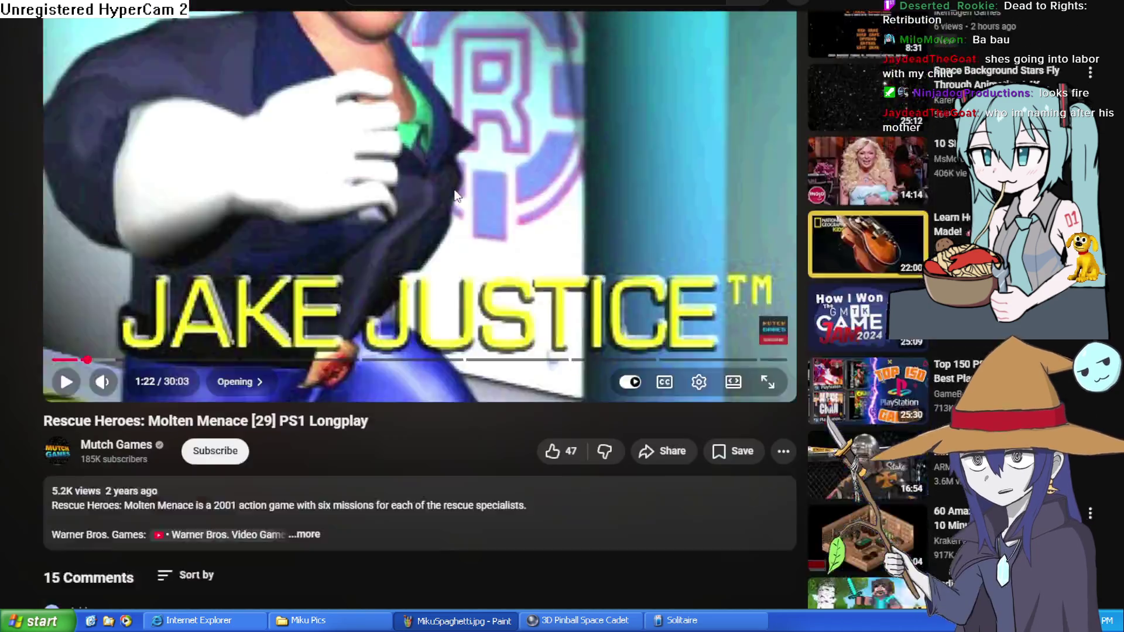
scroll(454, 203, up, 6)
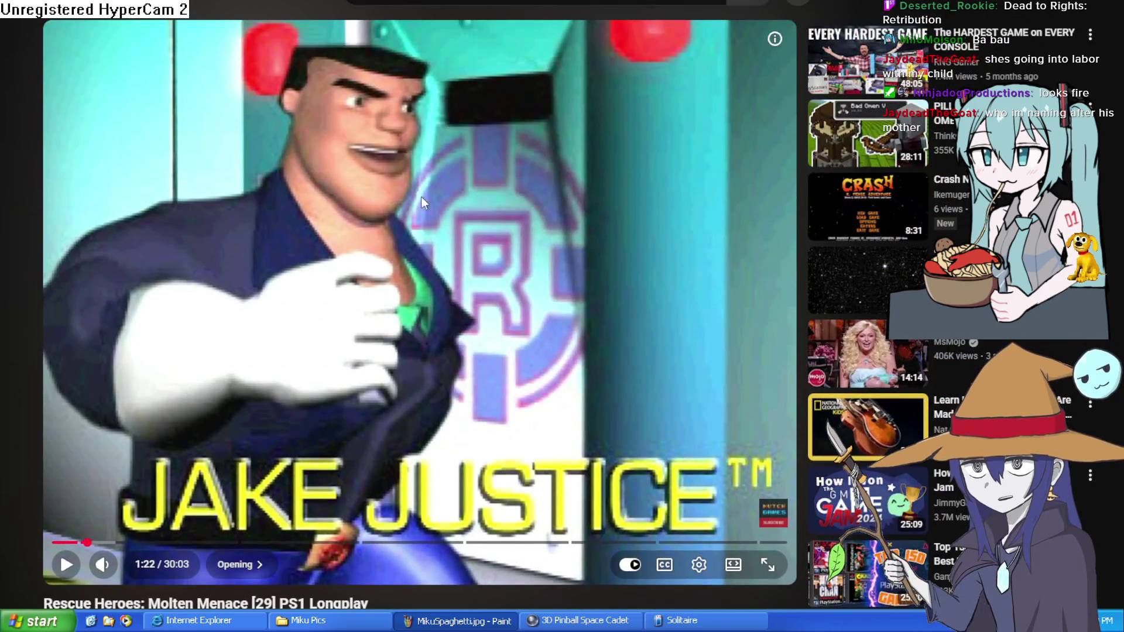
Sample the Cliff Hanger chapter at 13:34 and Rocky Canyon at 11:31, then pause
click(386, 543)
click(384, 331)
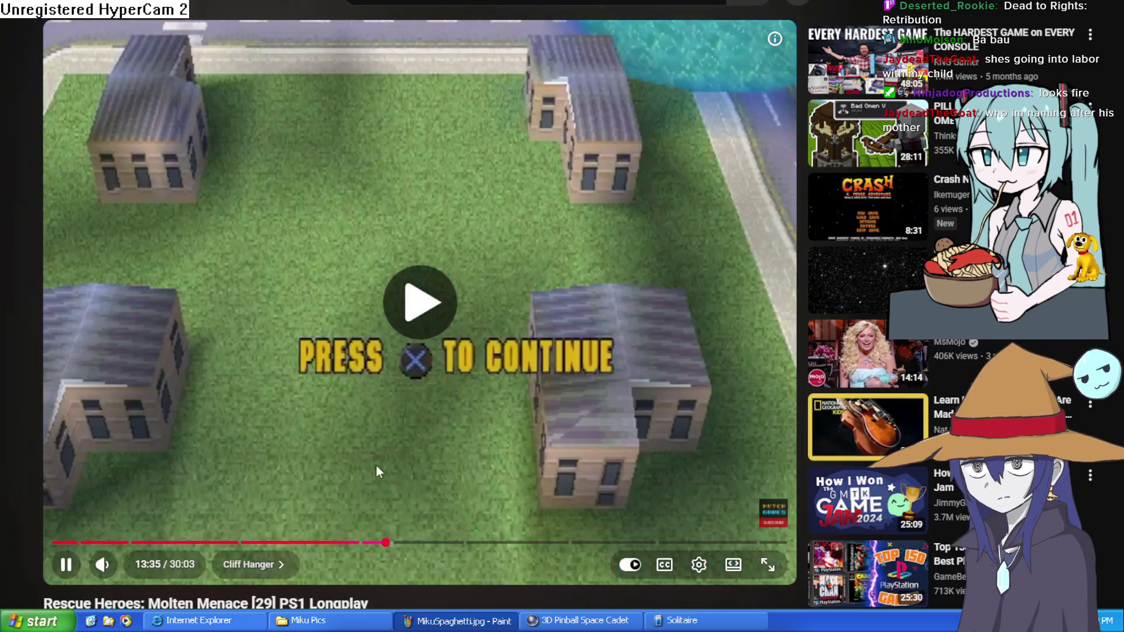
click(336, 544)
click(411, 397)
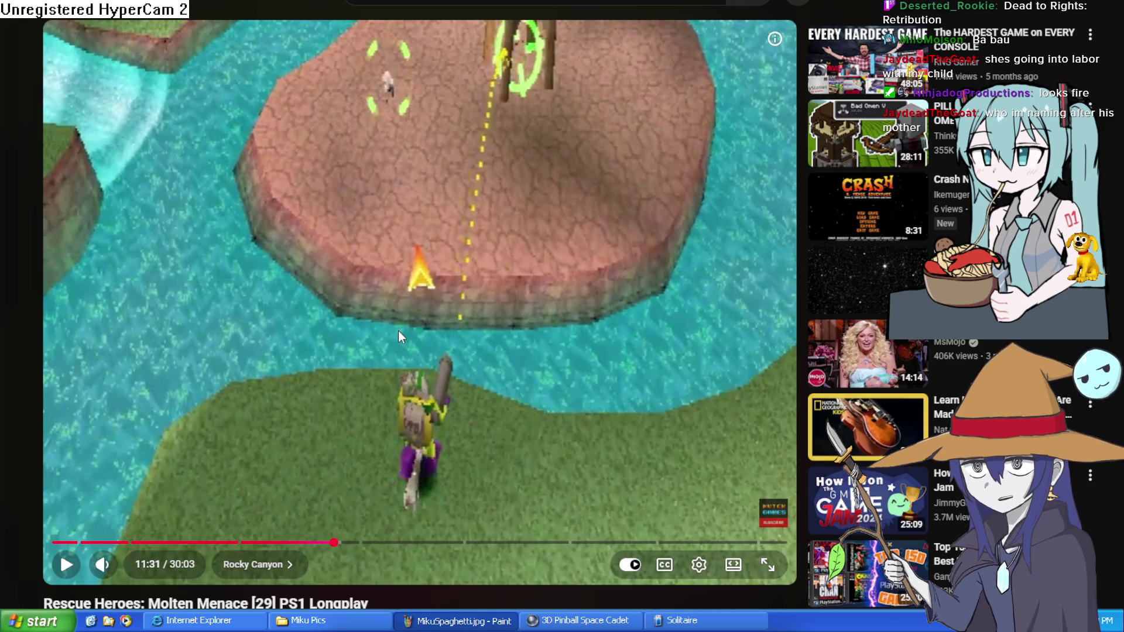
click(388, 344)
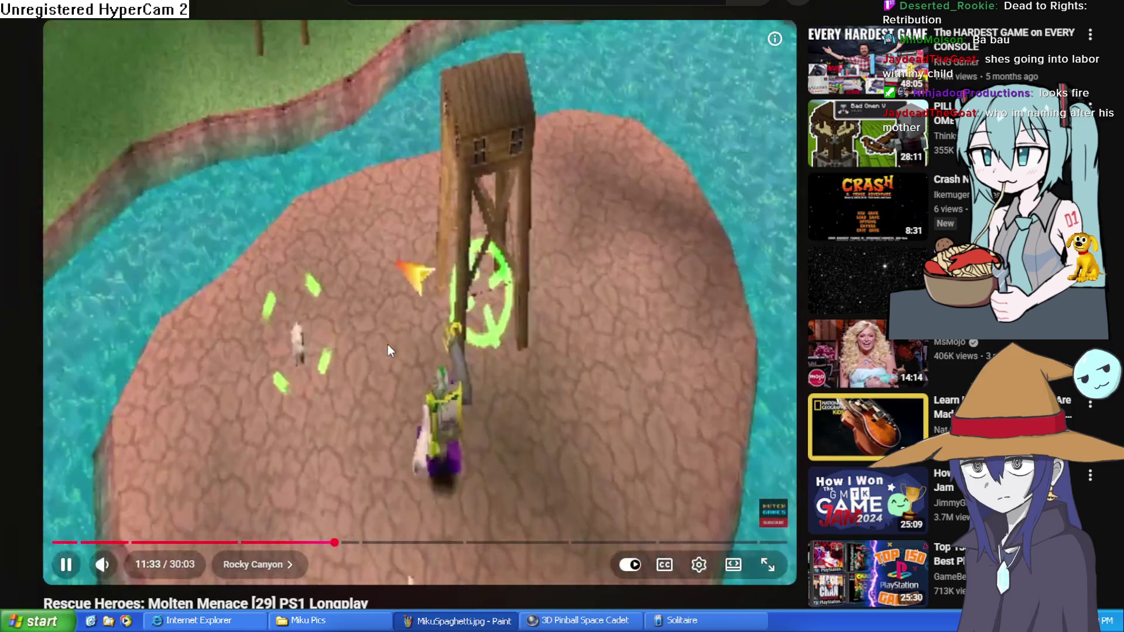
click(387, 344)
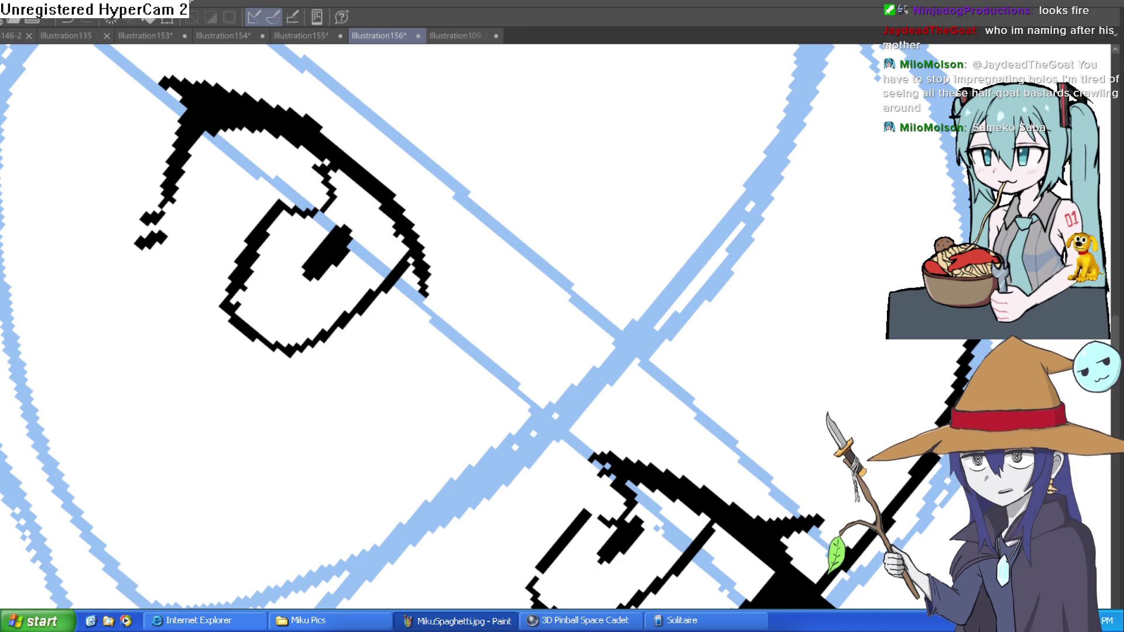
Draw short lash flicks at the eye's outer corner, then rotate the view to reframe the eyes
mouse_move(803, 251)
mouse_down()
mouse_move(711, 201)
mouse_move(862, 234)
mouse_move(522, 235)
mouse_up()
mouse_move(519, 140)
mouse_down()
mouse_move(725, 246)
mouse_move(595, 251)
mouse_up()
mouse_move(609, 163)
mouse_down()
mouse_move(369, 381)
mouse_move(691, 284)
mouse_move(787, 346)
mouse_move(762, 325)
mouse_move(749, 328)
mouse_move(748, 350)
mouse_move(716, 295)
mouse_move(745, 296)
mouse_move(846, 137)
mouse_up()
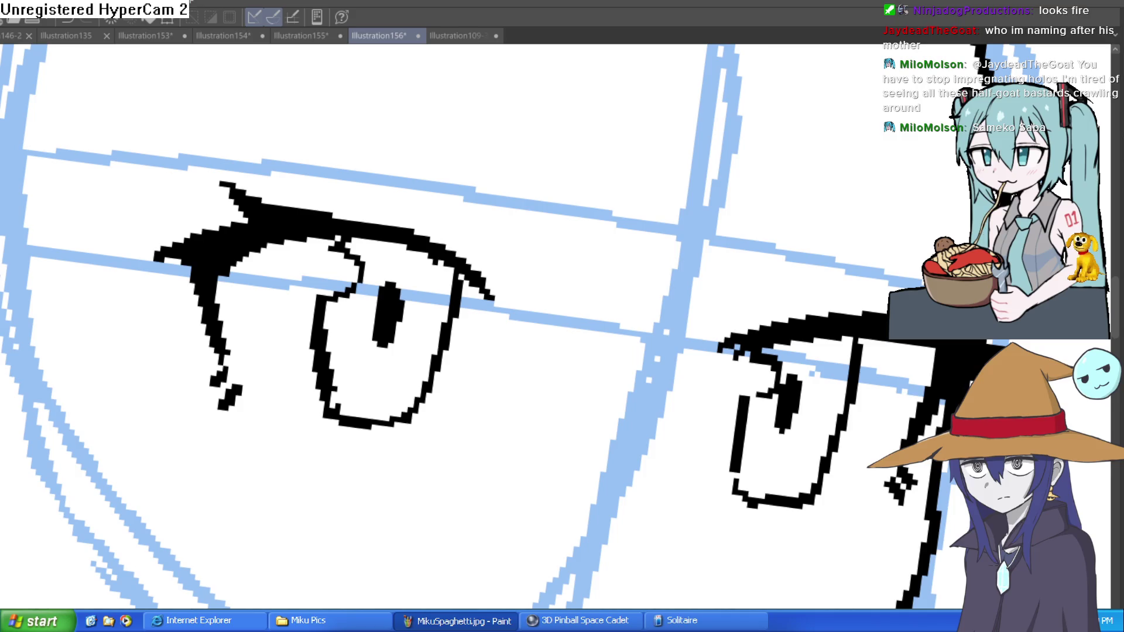
mouse_move(828, 226)
mouse_down()
mouse_move(803, 130)
mouse_move(690, 183)
mouse_up()
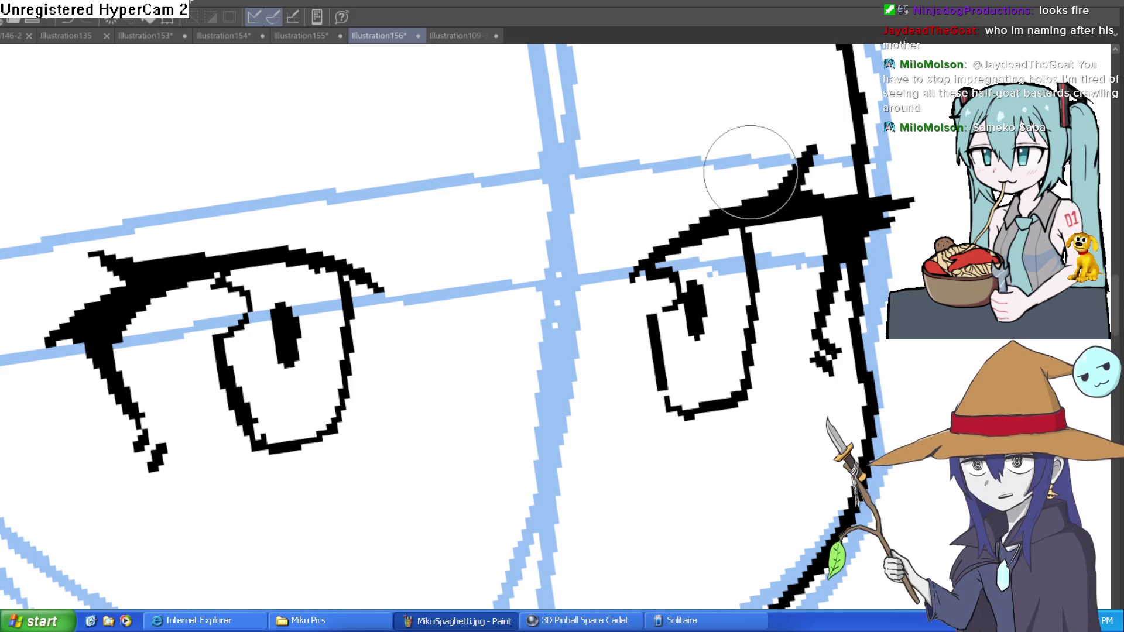
key(asciicircum)
key(minus)
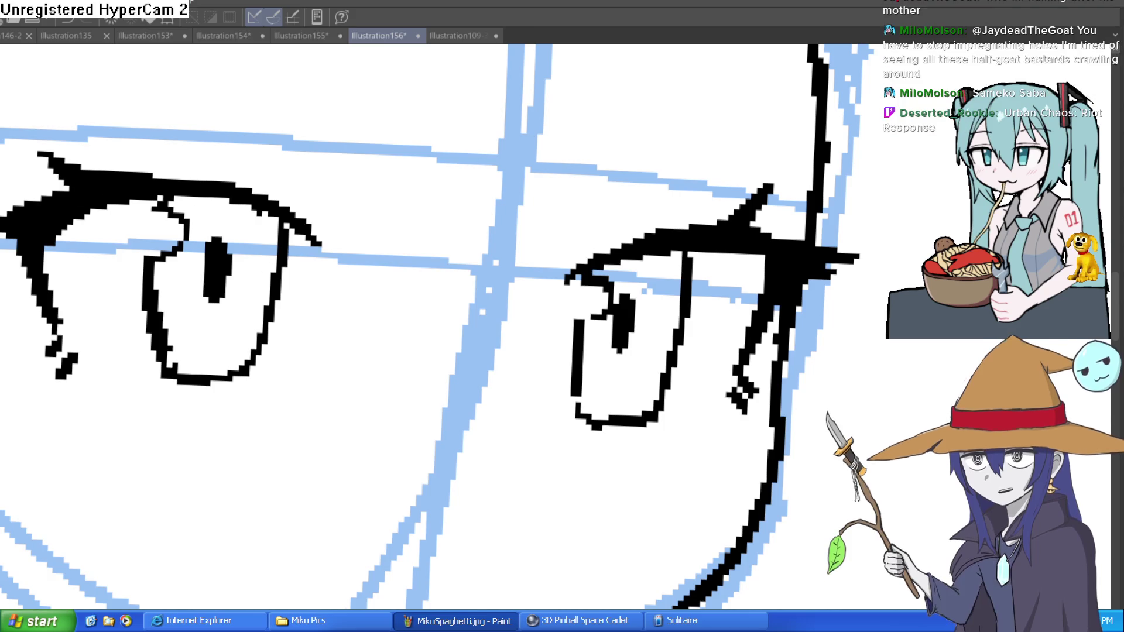
drag(716, 177, 648, 151)
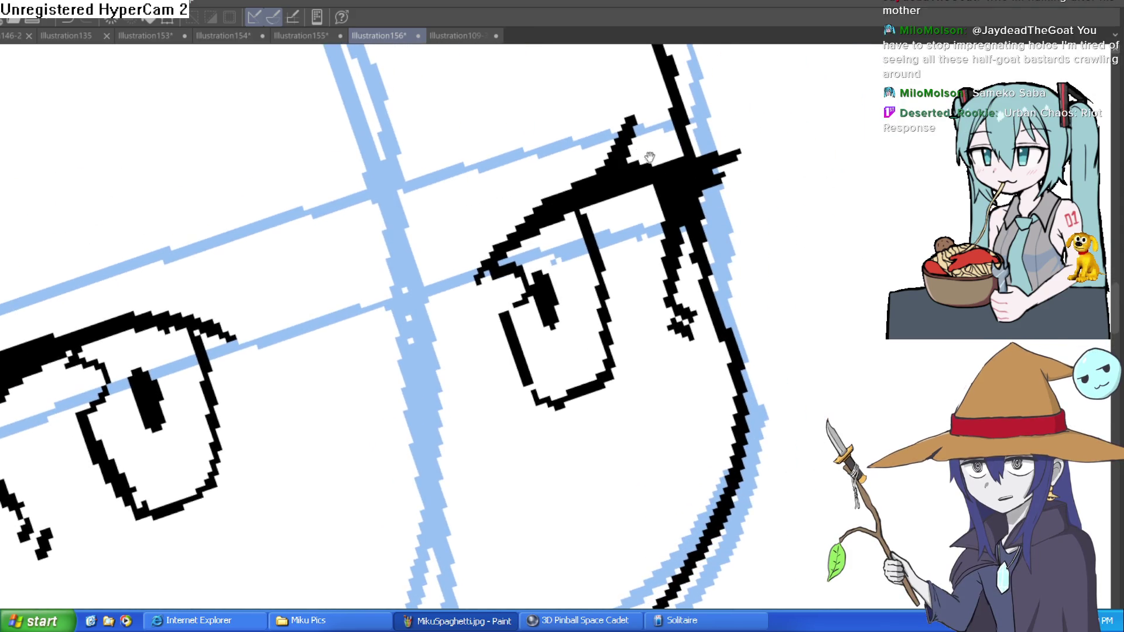
mouse_move(753, 140)
mouse_down()
mouse_move(743, 319)
mouse_move(710, 327)
mouse_move(668, 259)
mouse_move(520, 346)
mouse_up()
mouse_move(552, 176)
mouse_down()
mouse_move(550, 221)
mouse_move(656, 234)
mouse_move(849, 232)
mouse_move(782, 290)
mouse_up()
Ink the jawline and the left face contour in black, redoing the jaw stroke that went astray
scroll(873, 230, down, 2)
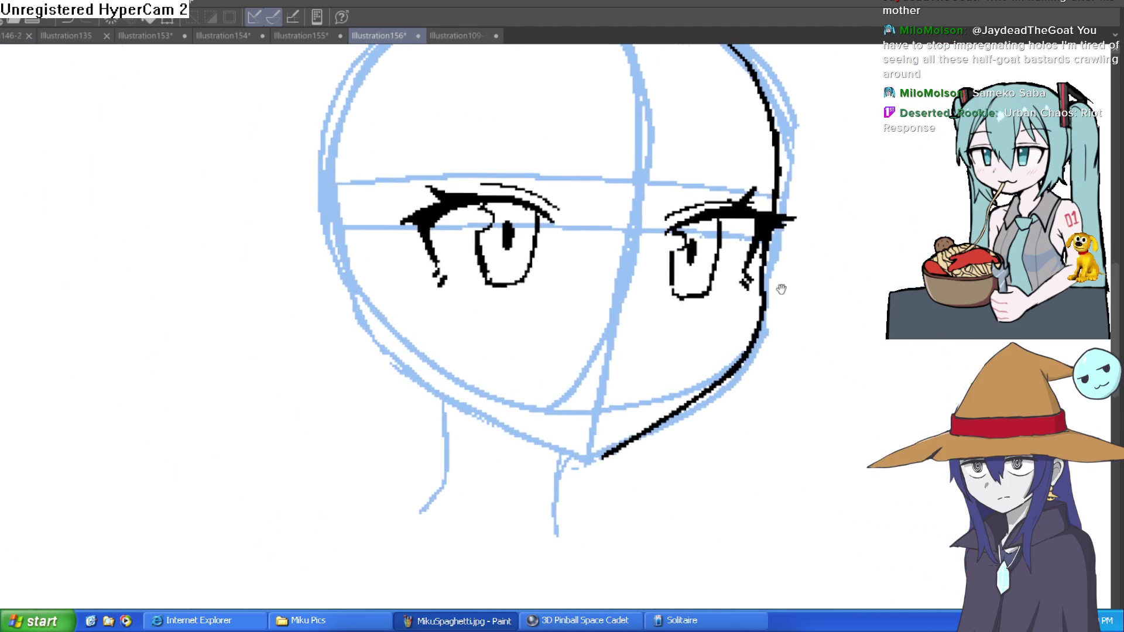
click(764, 268)
mouse_move(816, 202)
mouse_down()
mouse_move(746, 290)
mouse_move(740, 406)
mouse_move(556, 594)
mouse_move(773, 321)
mouse_move(610, 421)
mouse_up()
key(ctrl+z)
mouse_move(753, 343)
mouse_down()
mouse_move(527, 451)
mouse_move(481, 506)
mouse_up()
mouse_move(636, 419)
mouse_down()
mouse_move(556, 363)
mouse_move(480, 527)
mouse_up()
mouse_move(448, 580)
mouse_down()
mouse_move(430, 530)
mouse_move(455, 284)
mouse_move(487, 234)
mouse_move(837, 278)
mouse_up()
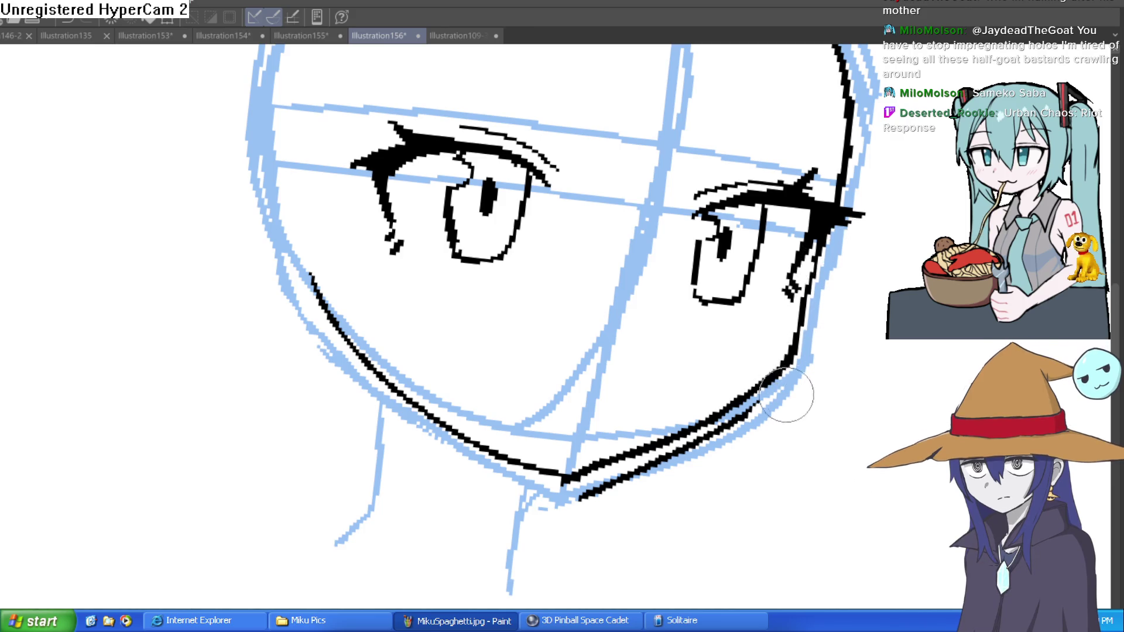
Erase the doubled lower jaw stroke and mirror the canvas horizontally to check proportions
key(ctrl+z)
drag(748, 416, 616, 483)
mouse_move(794, 387)
mouse_down()
mouse_move(717, 402)
mouse_move(738, 379)
mouse_up()
key(h)
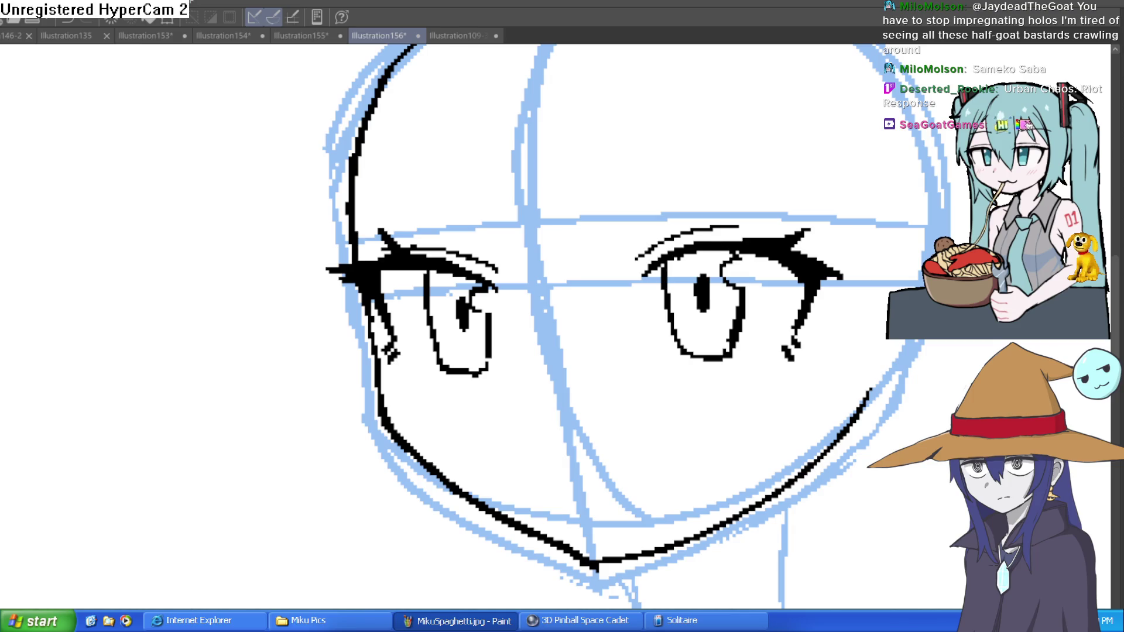
scroll(793, 392, up, 3)
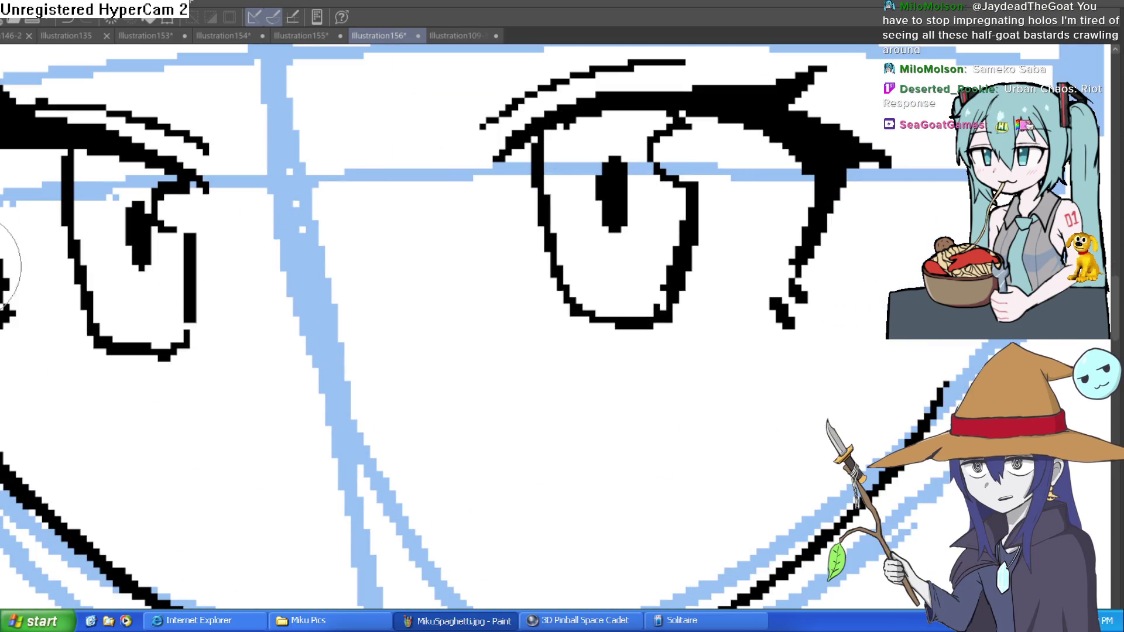
Stroke over the right eye's left outline to make it a heavier black line
mouse_move(547, 140)
mouse_down()
mouse_move(585, 307)
mouse_move(608, 334)
mouse_move(682, 256)
mouse_move(669, 290)
mouse_up()
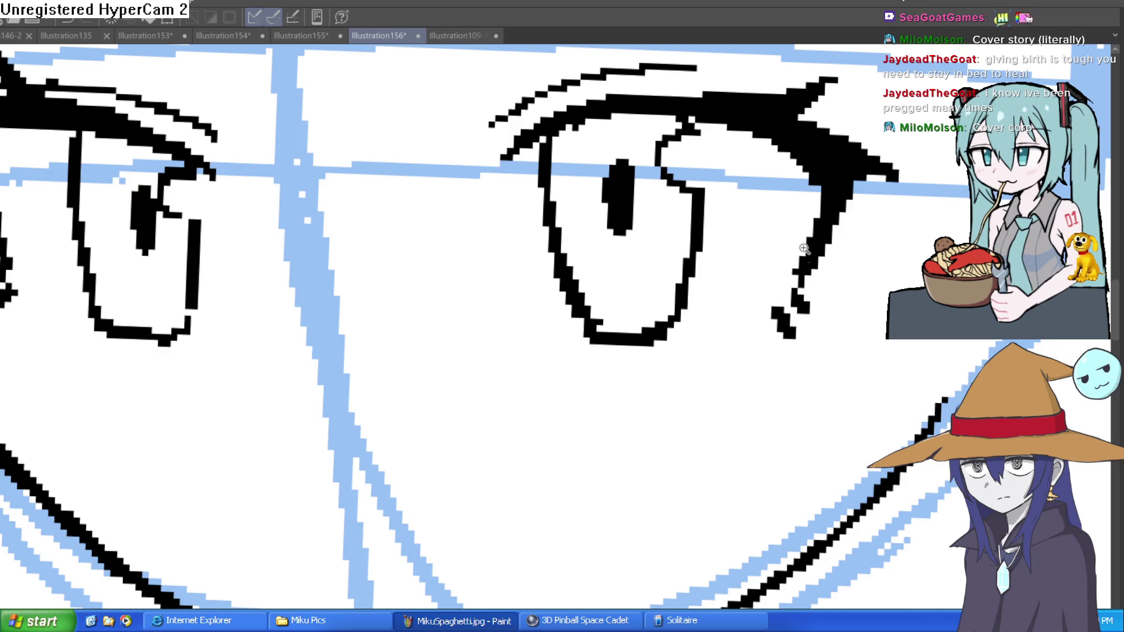
scroll(840, 296, down, 4)
scroll(604, 273, up, 3)
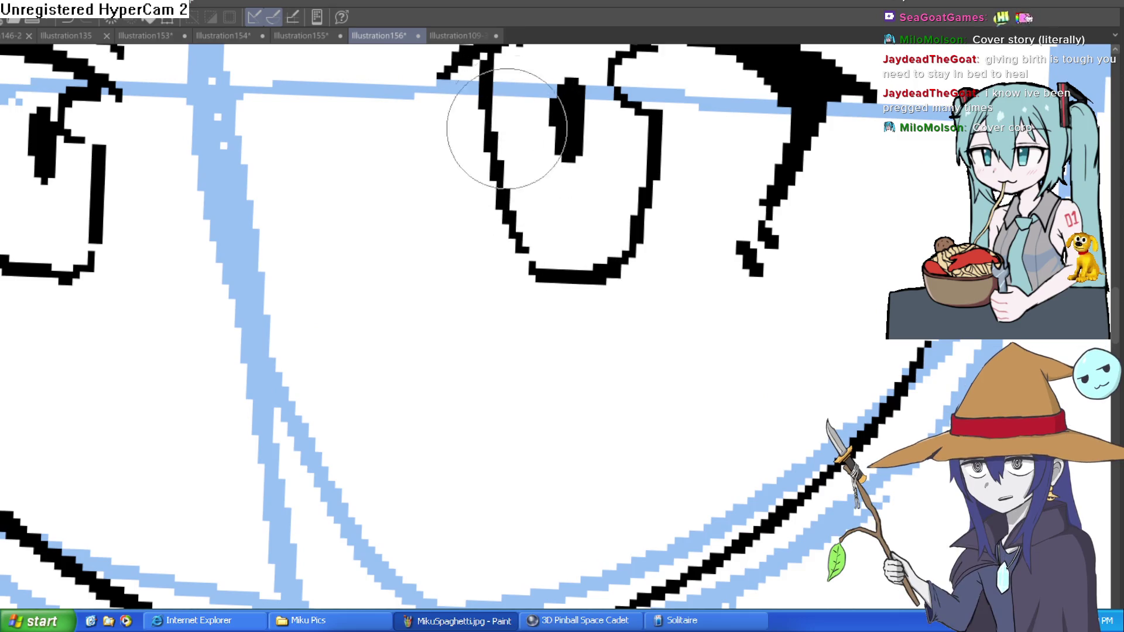
scroll(645, 193, up, 1)
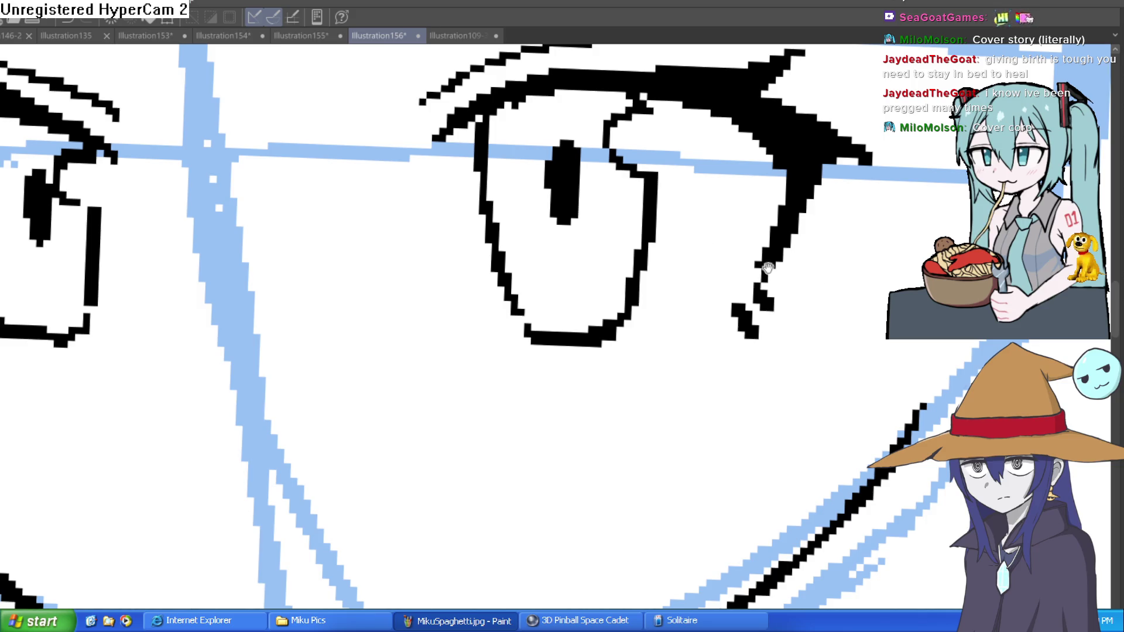
scroll(768, 269, down, 5)
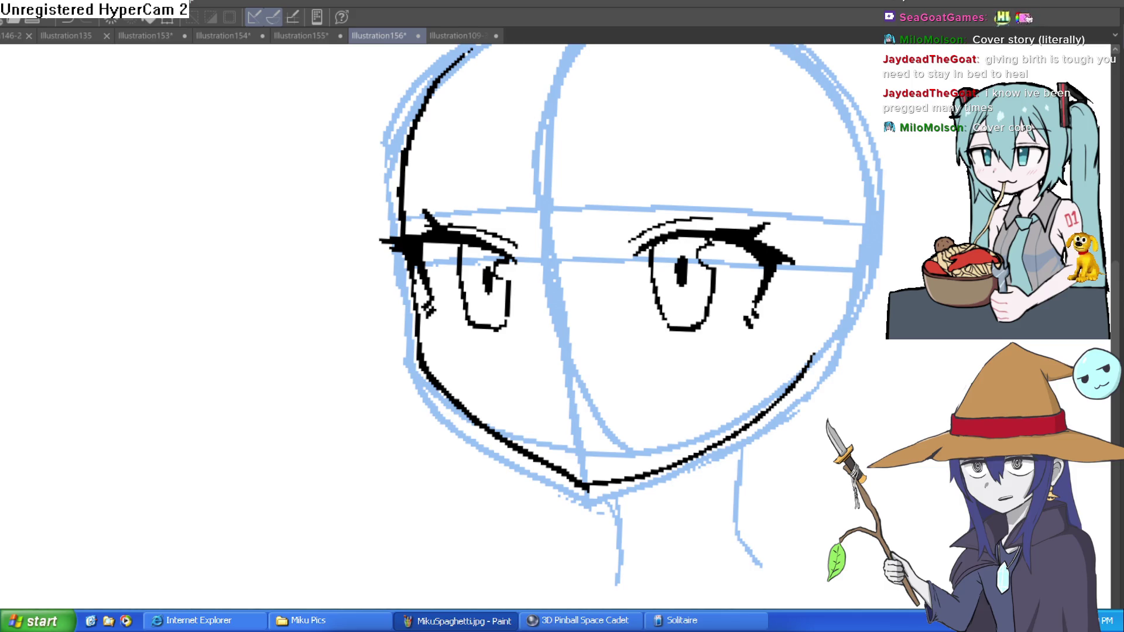
drag(837, 363, 728, 261)
drag(464, 276, 465, 320)
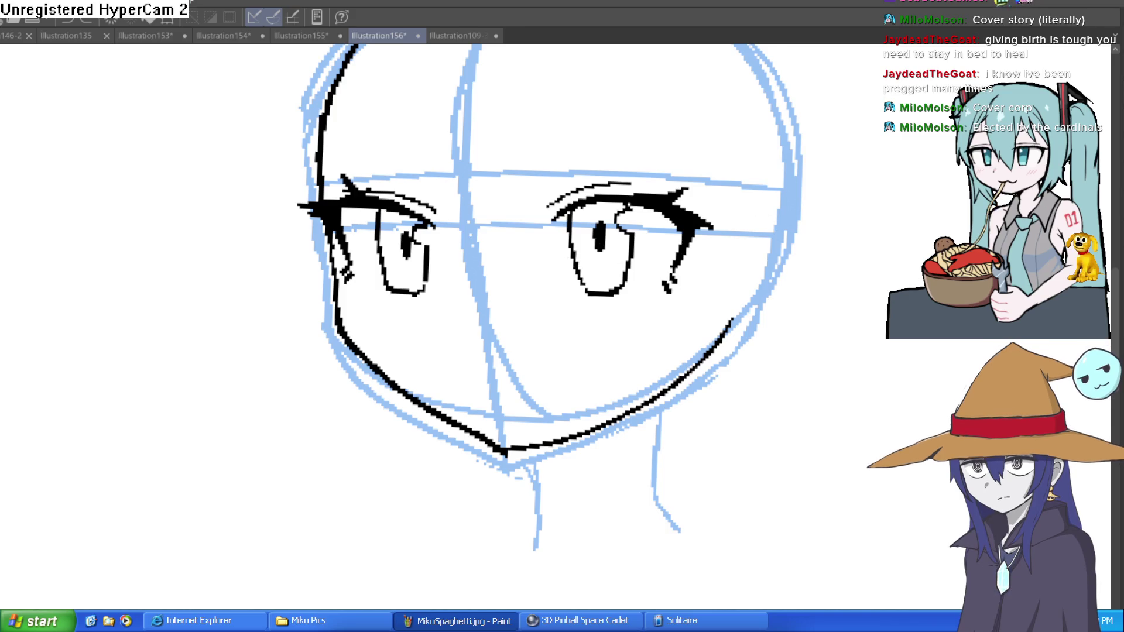
Erase the old left cheek stroke and redraw it down to the chin on a rotated canvas
key(minus)
key(minus)
mouse_move(380, 301)
mouse_down()
mouse_move(389, 226)
mouse_move(416, 360)
mouse_move(463, 430)
mouse_move(445, 381)
mouse_up()
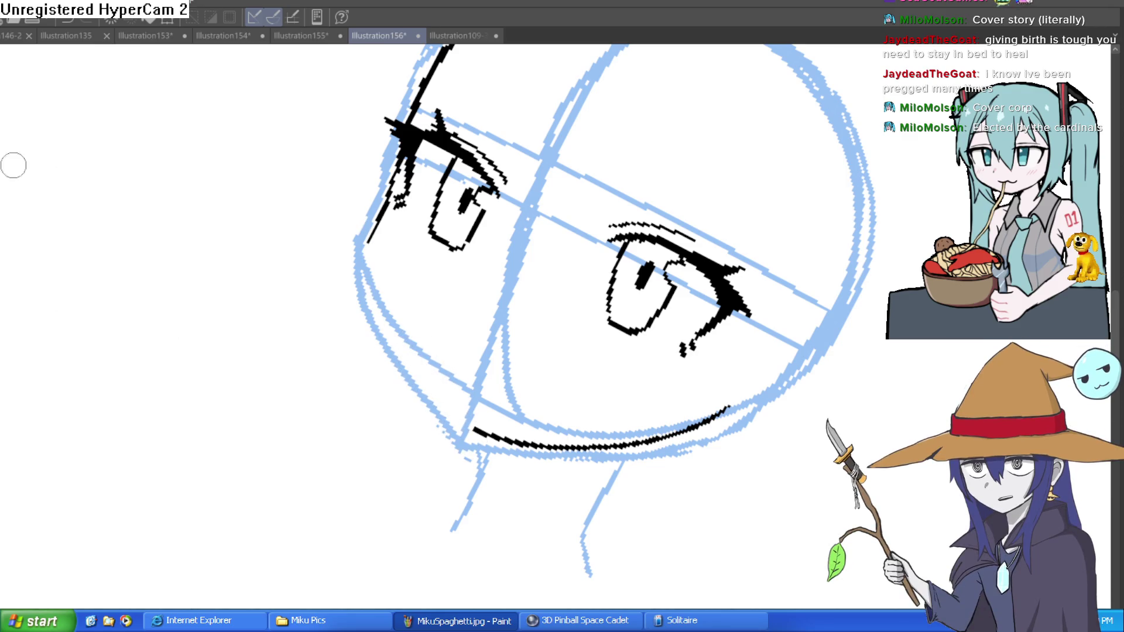
key(asciicircum)
key(asciicircum)
key(asciicircum)
key(asciicircum)
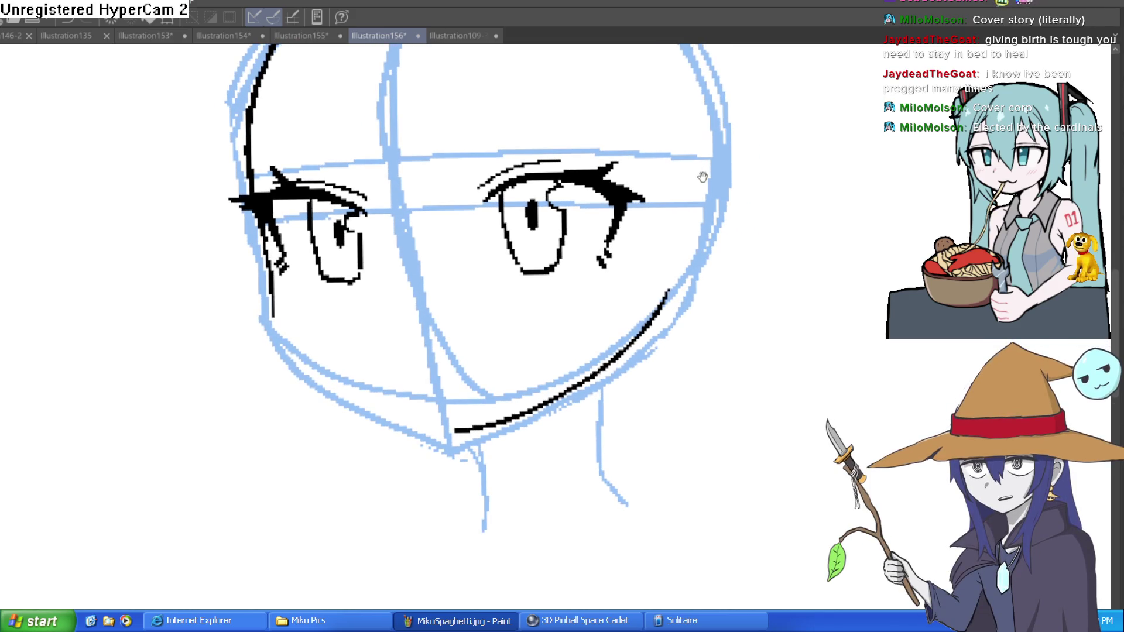
key(asciicircum)
key(asciicircum)
key(asciicircum)
key(asciicircum)
key(asciicircum)
key(asciicircum)
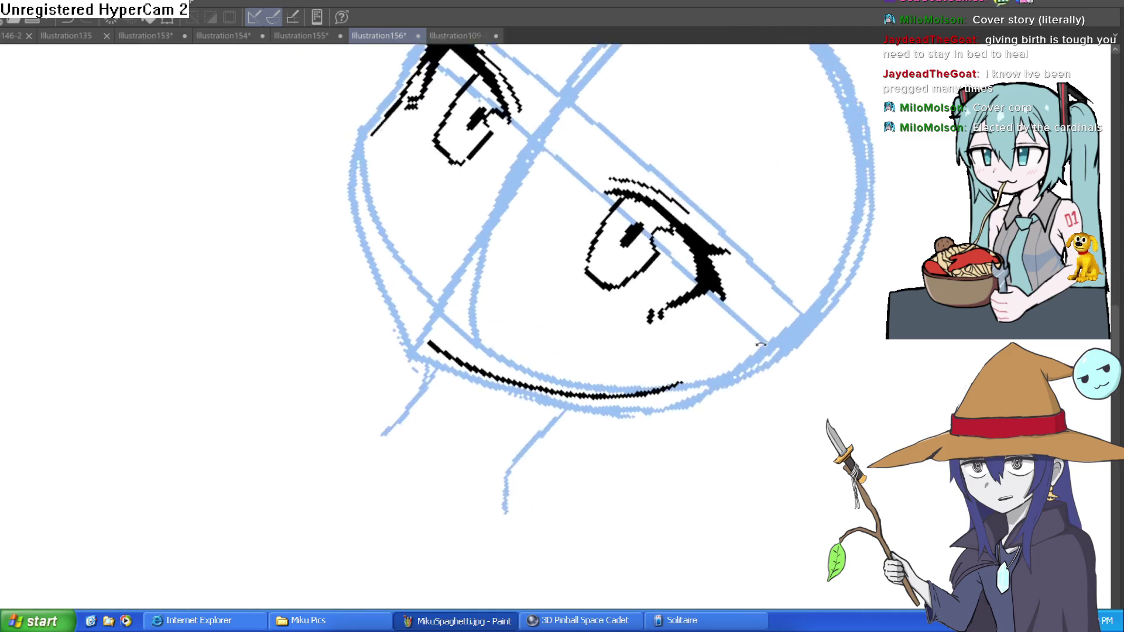
drag(376, 171, 330, 355)
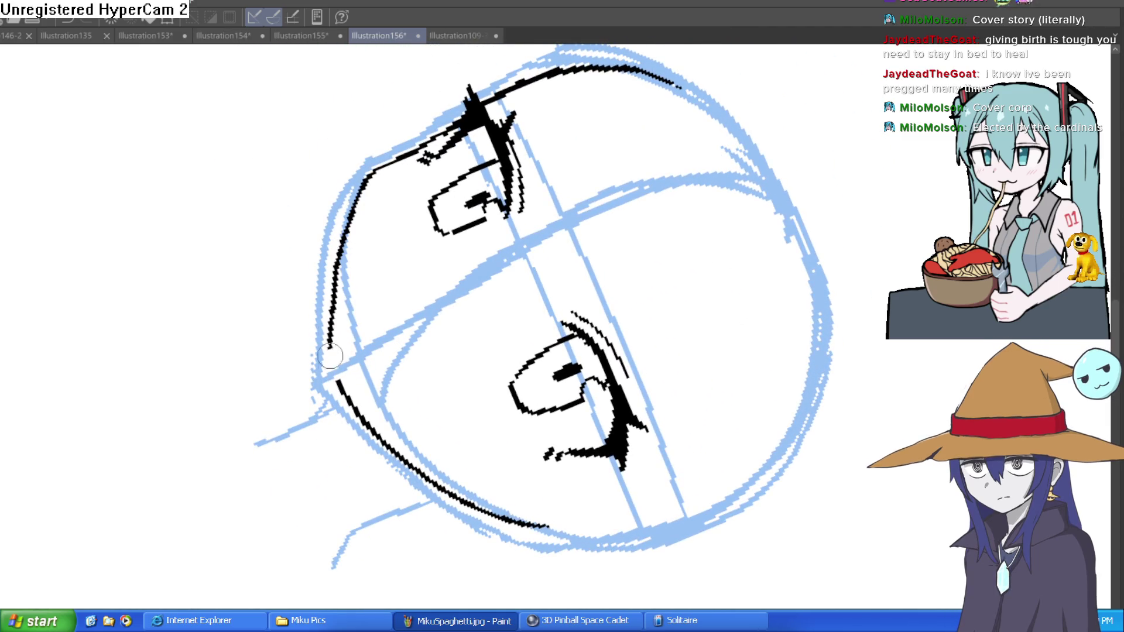
key(minus)
key(minus)
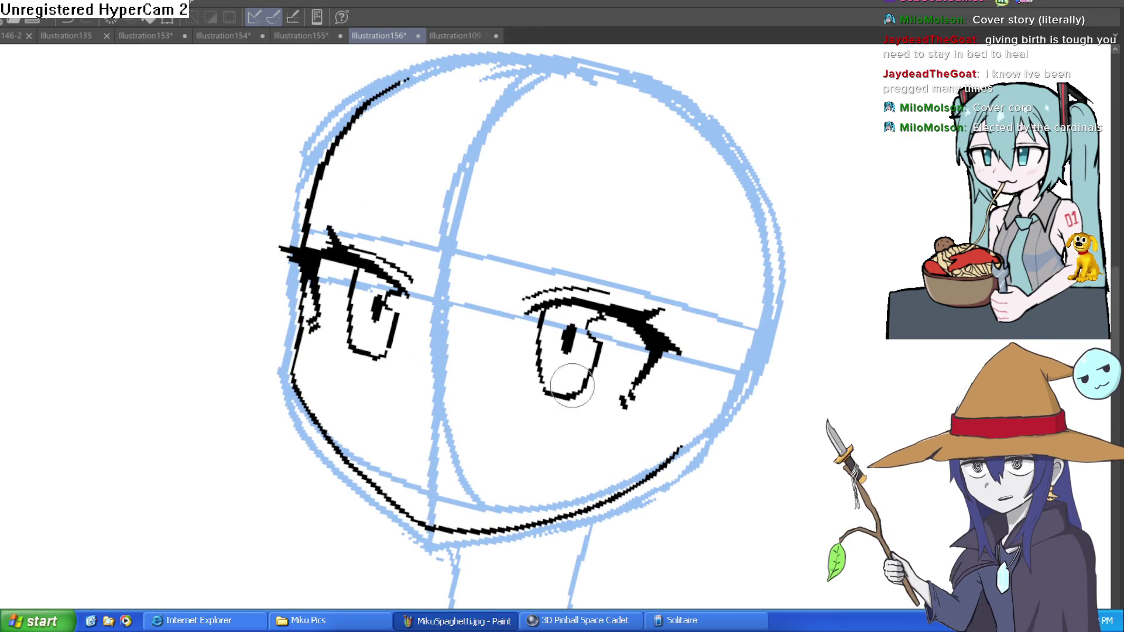
drag(736, 319, 706, 213)
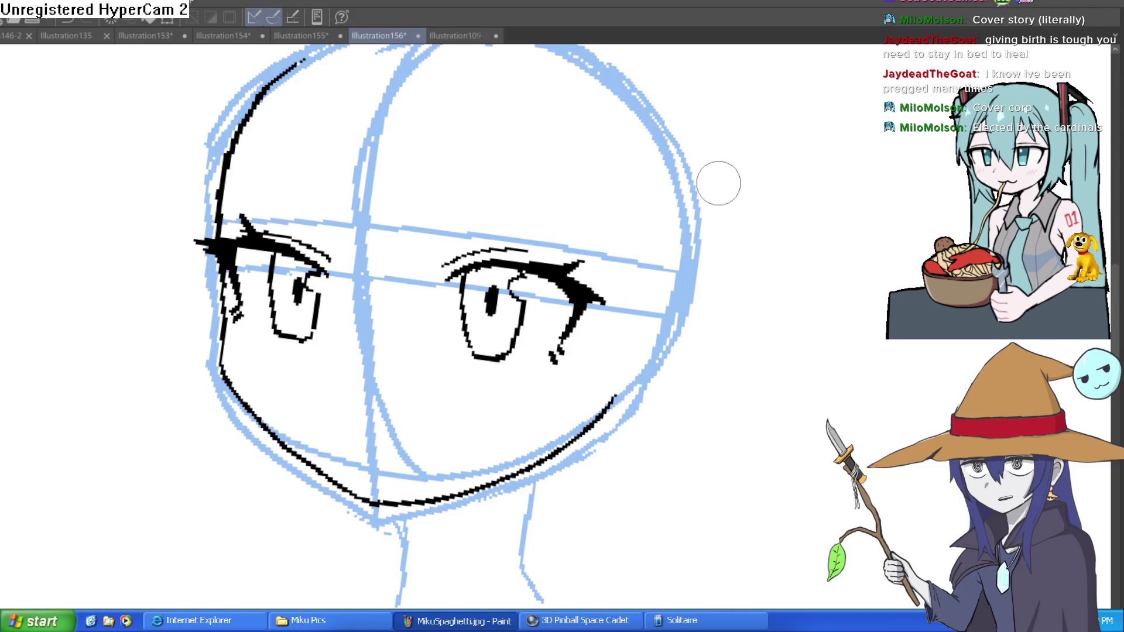
scroll(771, 251, down, 5)
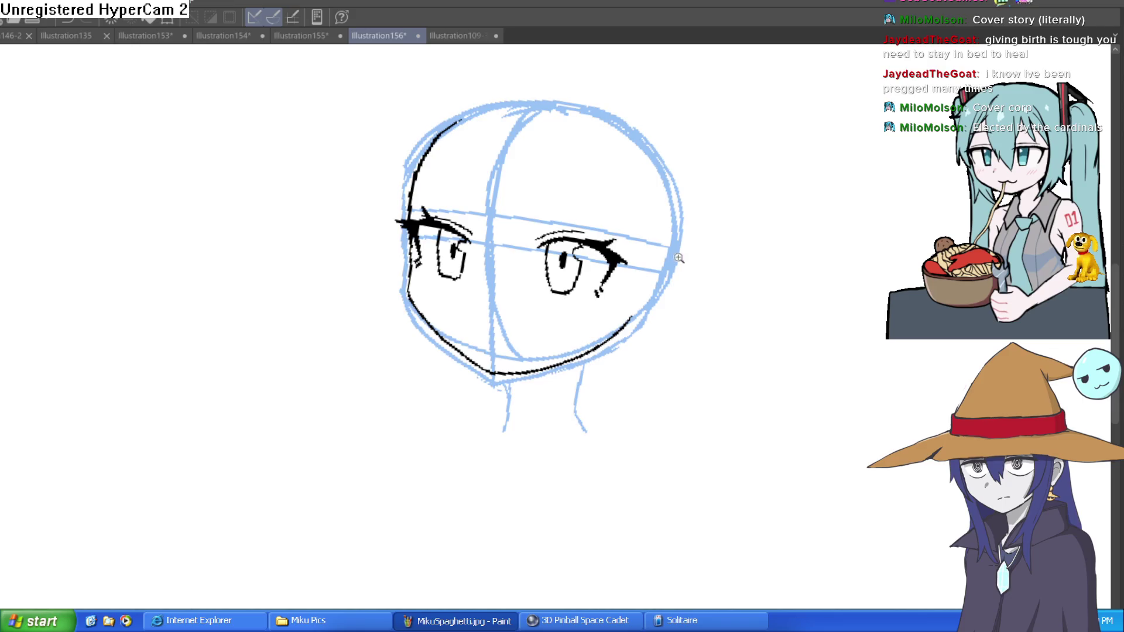
Ink the ear outline on the right side of the head, redrawing its top
scroll(678, 257, up, 5)
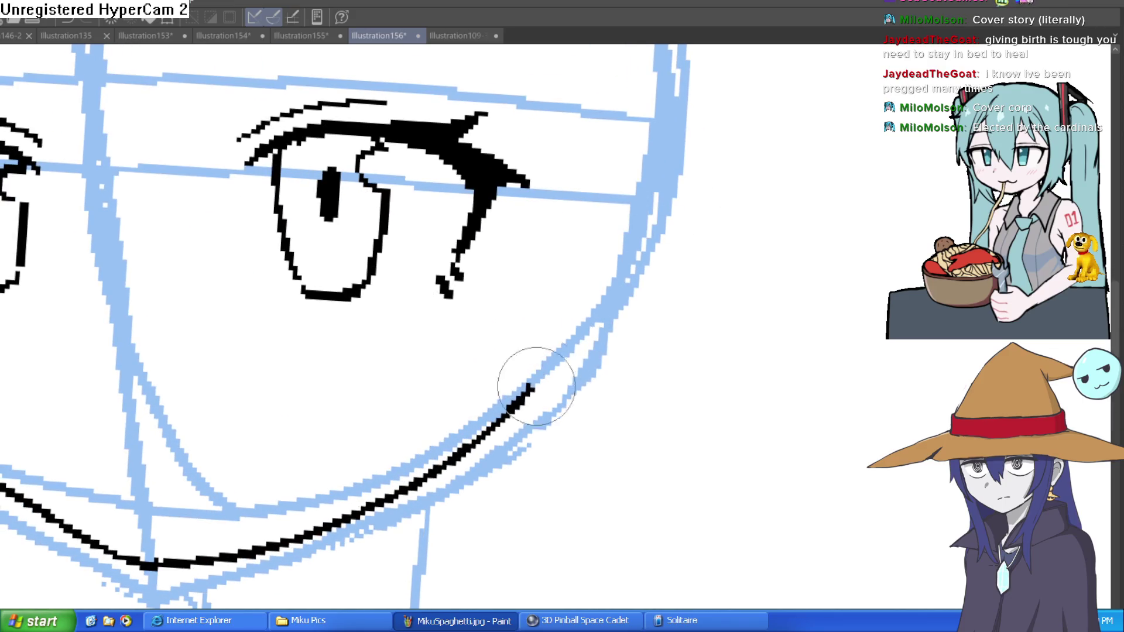
drag(677, 183, 633, 178)
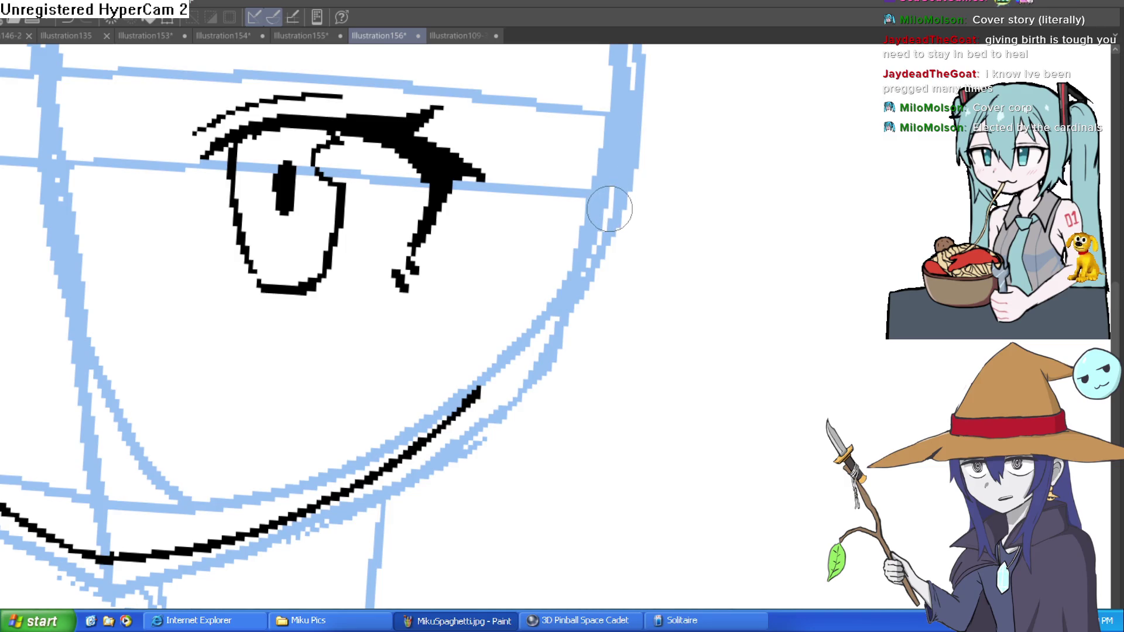
mouse_move(612, 179)
mouse_down()
mouse_move(691, 284)
mouse_move(513, 388)
mouse_move(481, 380)
mouse_up()
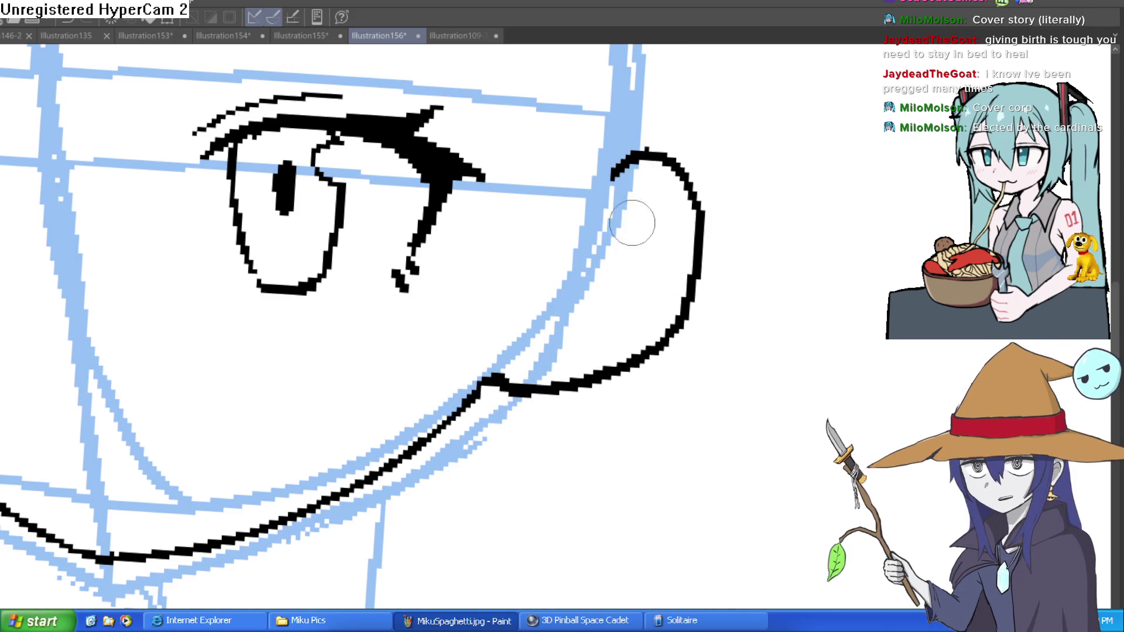
drag(603, 187, 644, 152)
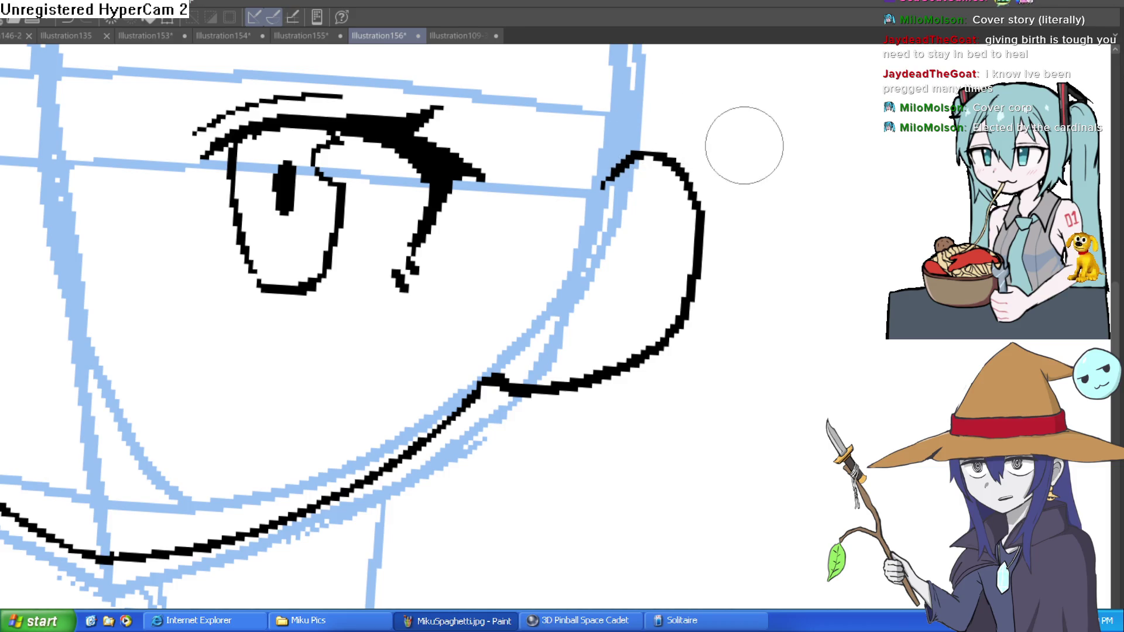
Draw the left and right neck lines under the chin over the blue guides
scroll(742, 156, down, 5)
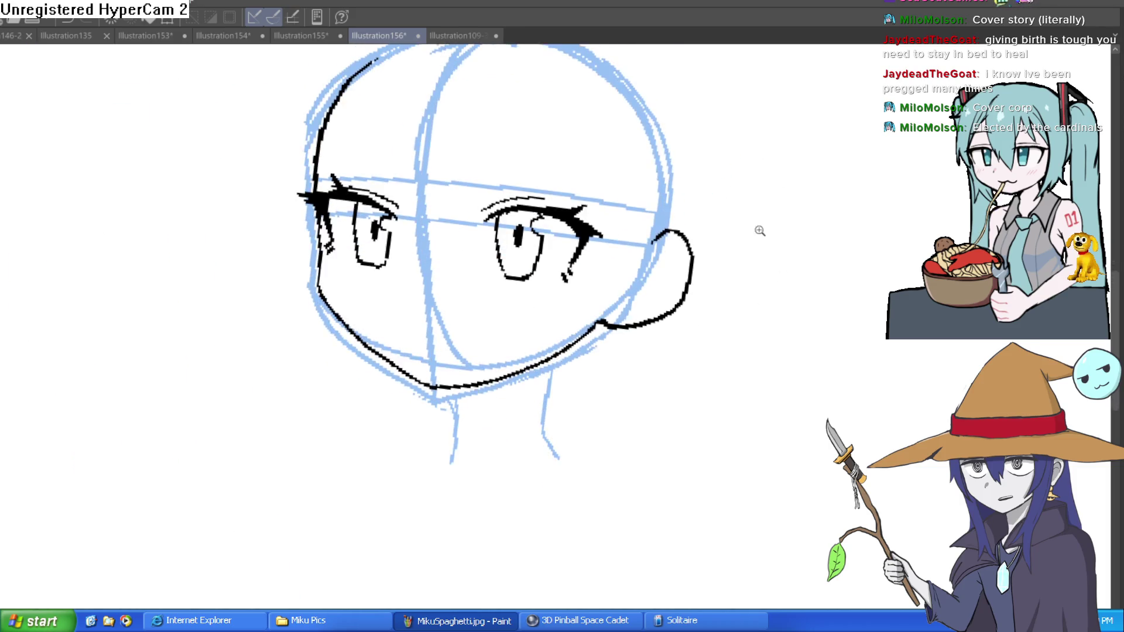
scroll(760, 231, down, 3)
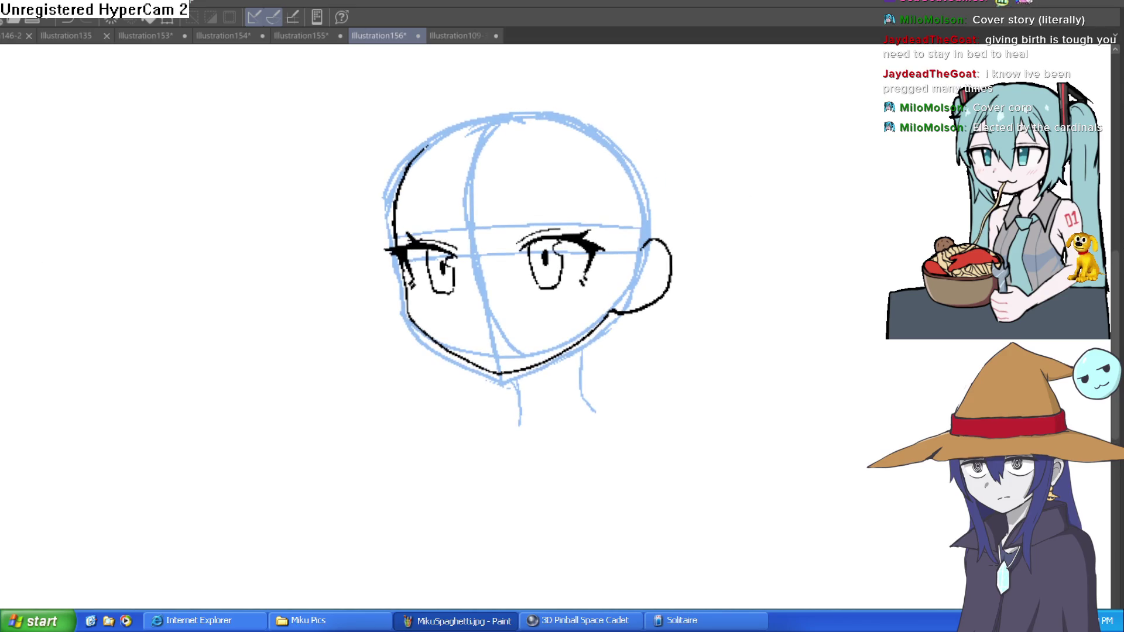
scroll(551, 292, up, 5)
drag(726, 301, 646, 225)
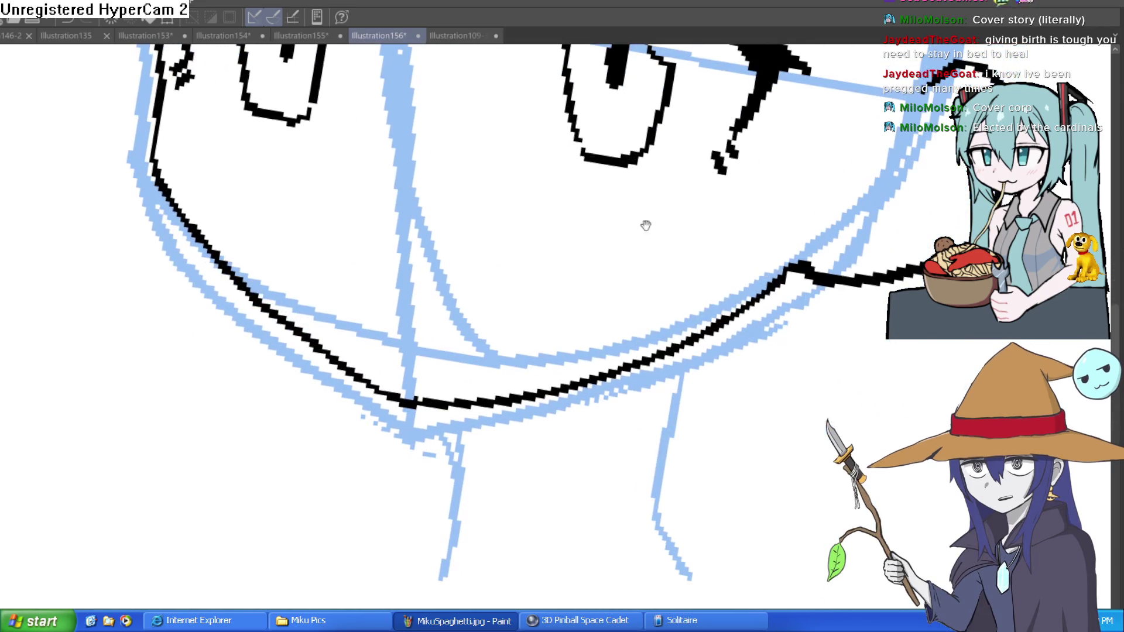
mouse_move(448, 408)
mouse_down()
mouse_move(436, 509)
mouse_move(408, 554)
mouse_up()
mouse_move(681, 347)
mouse_down()
mouse_move(673, 507)
mouse_move(685, 506)
mouse_up()
drag(816, 417, 803, 352)
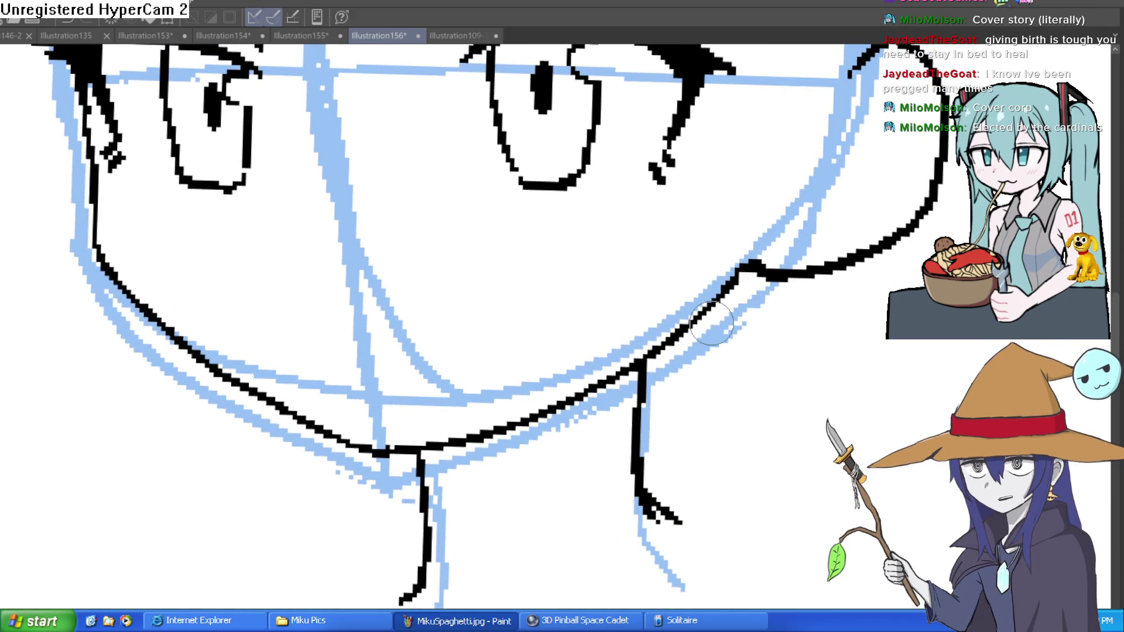